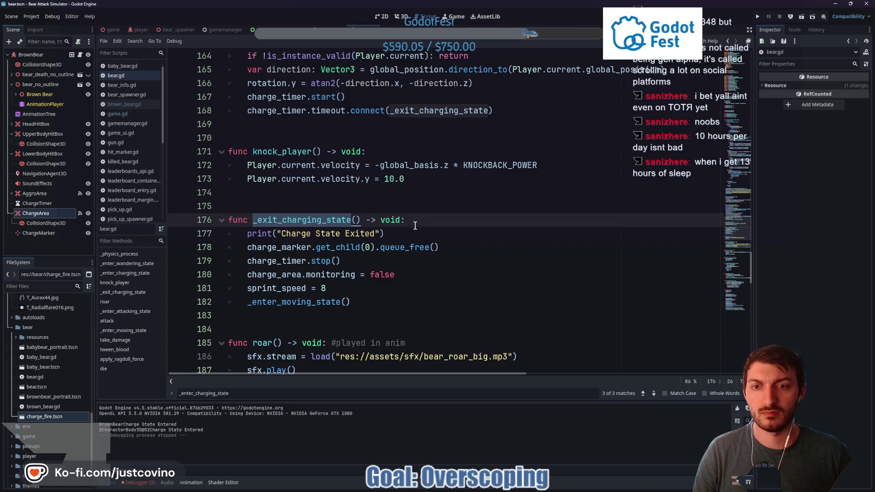
Add 'if !charge_timer.is_stopped(): charge_timer.stop()' at the top of _exit_charging_state in bear.gd
left_click(413, 225)
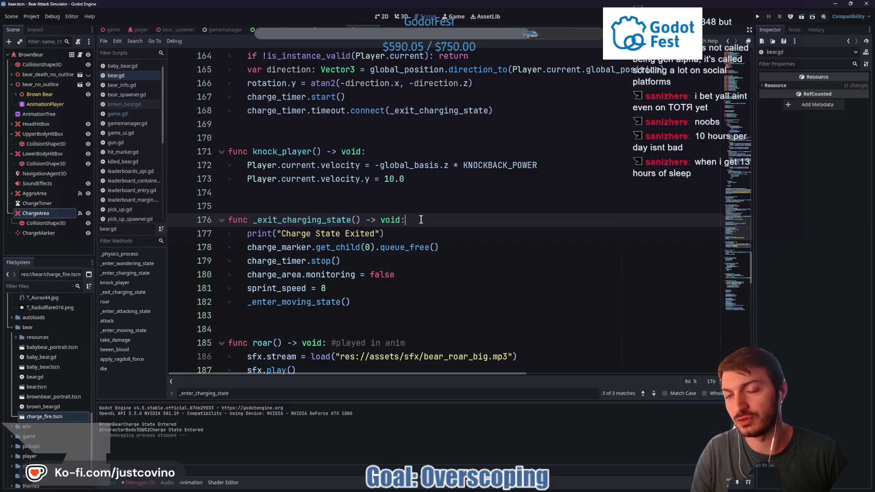
key("Return")
type("if !")
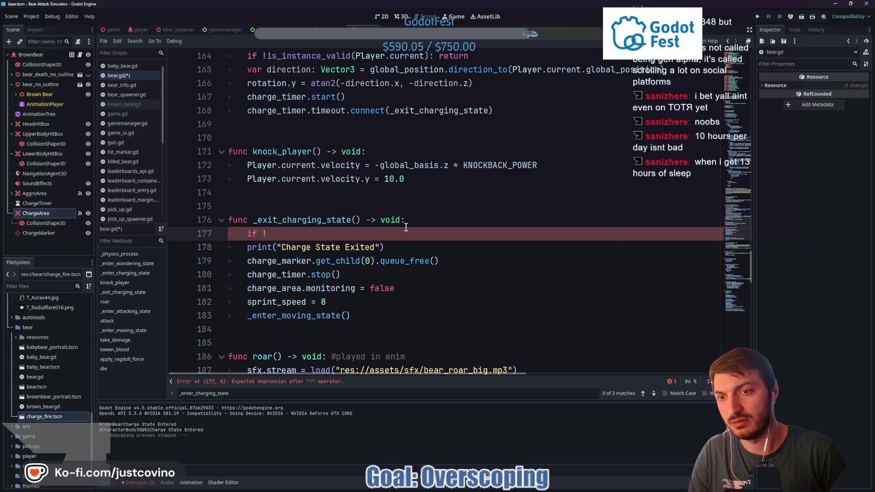
type("char")
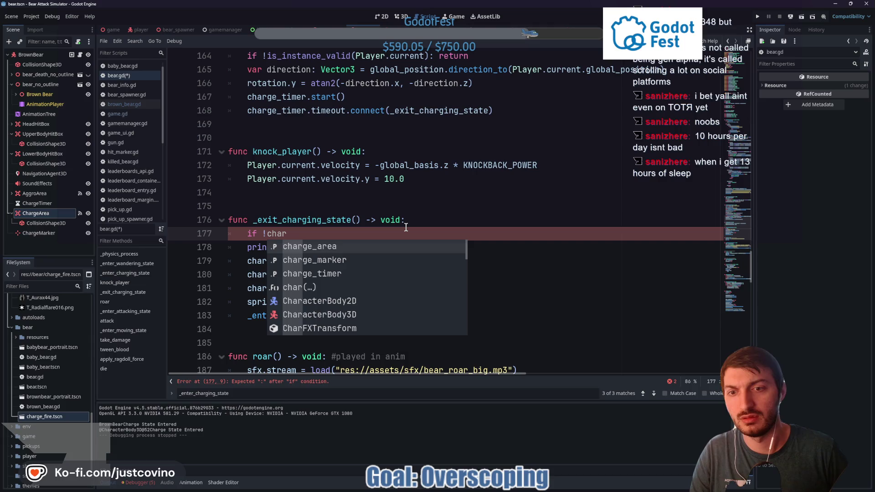
key("Down")
key("Down")
key("Return")
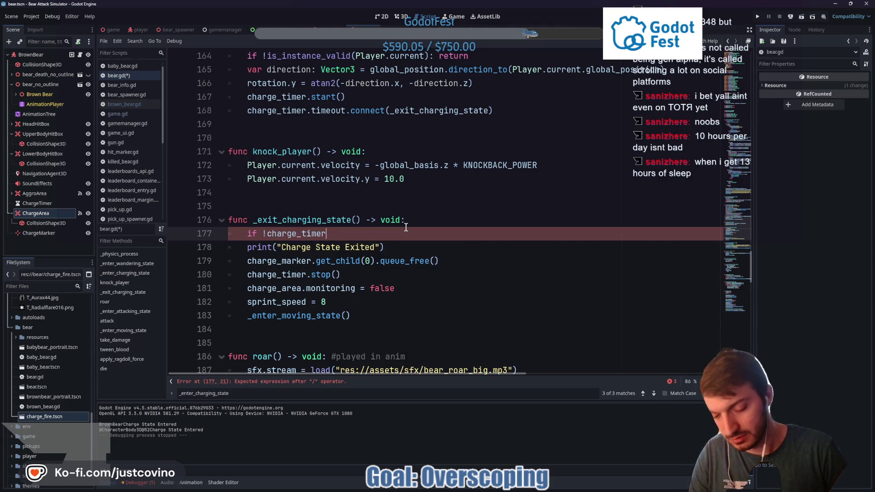
type(".is")
key("Return")
type(":")
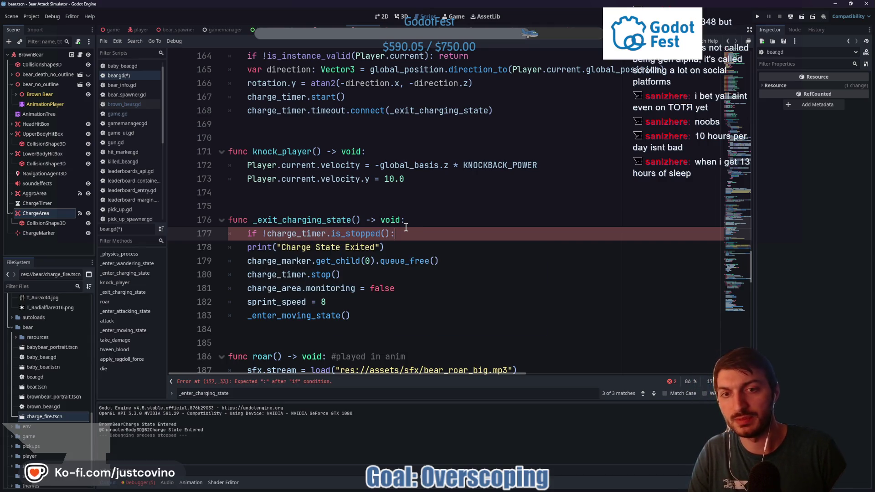
type(" charge")
key("Down")
key("Down")
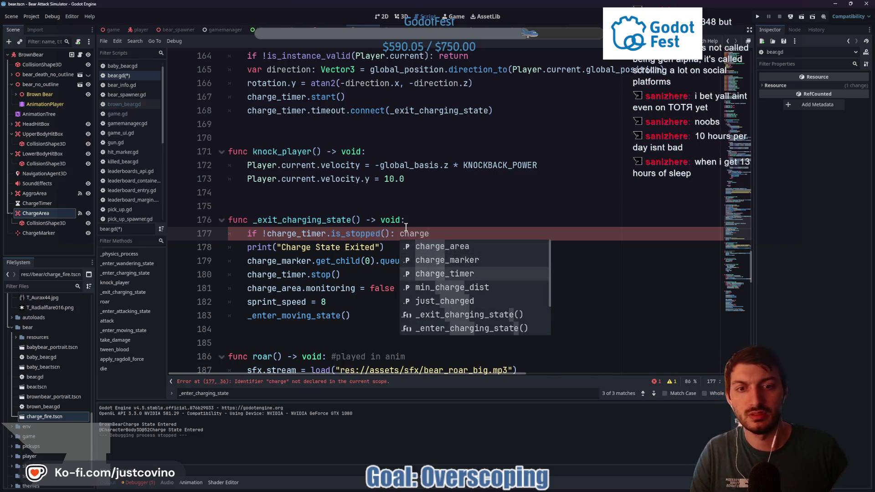
key("Return")
type(".sto")
key("Return")
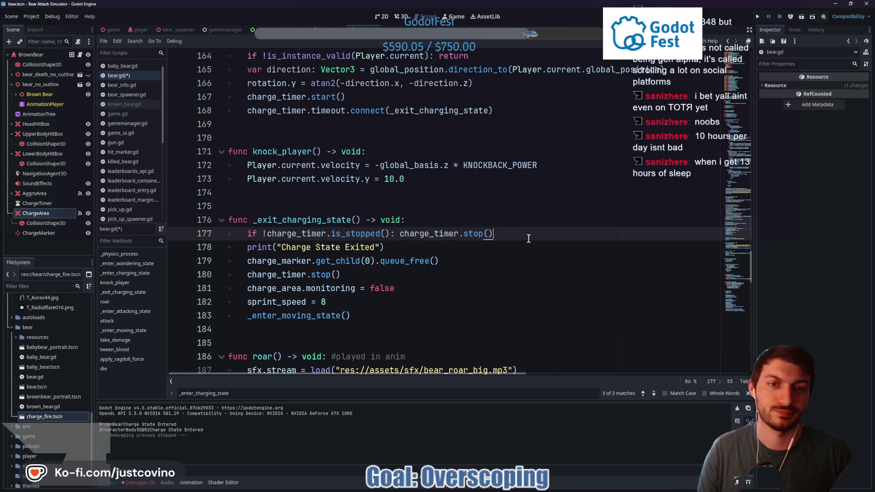
Save bear.gd and switch to the game scene tab
key("ctrl+s")
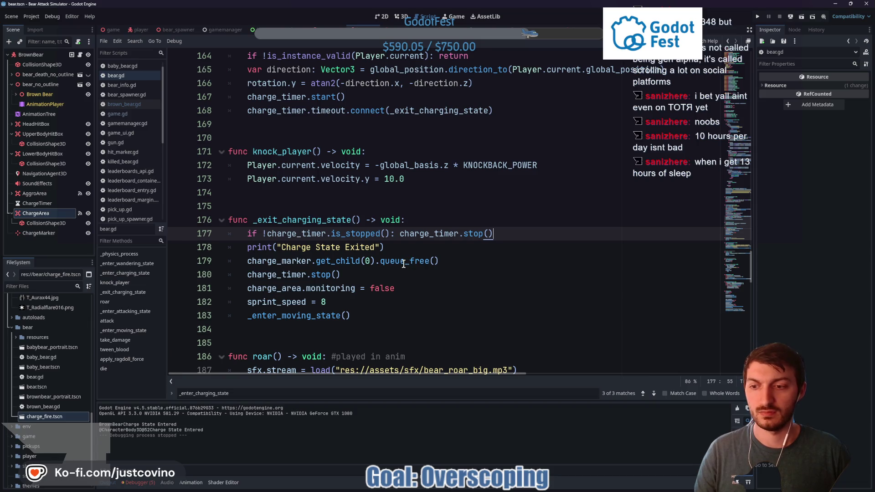
mouse_move(402, 261)
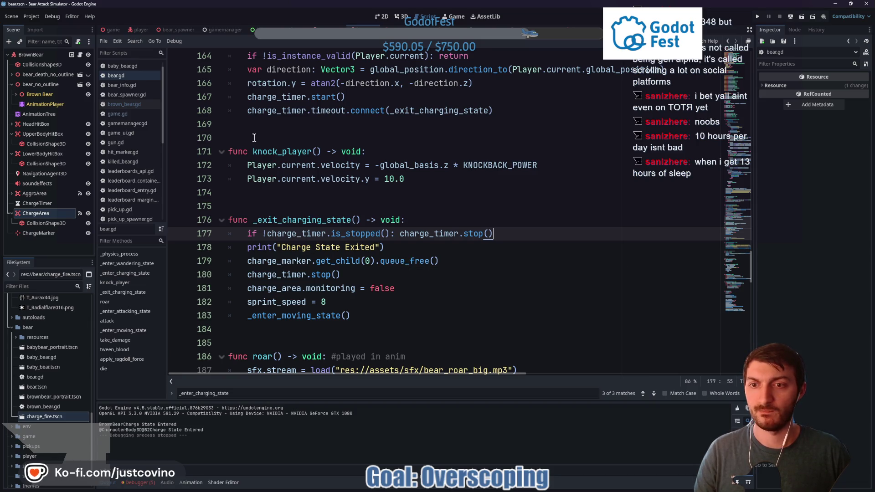
left_click(111, 30)
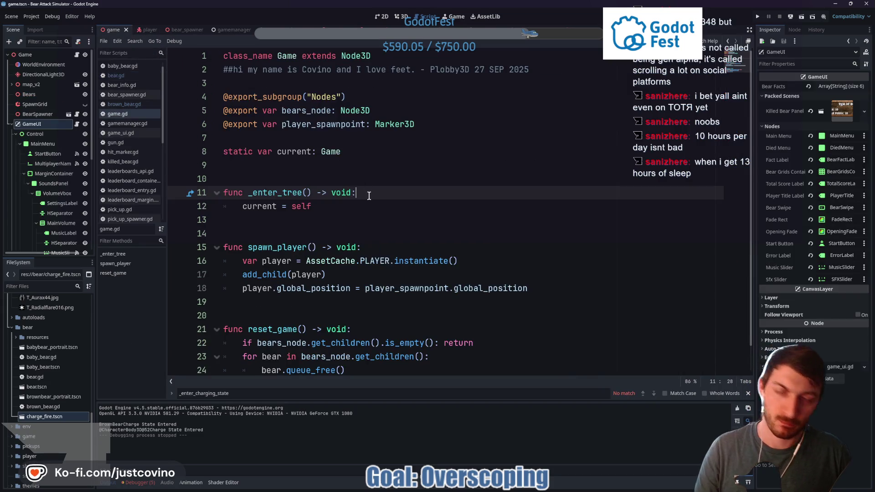
Run the project with F5 to reach the Bear Attack Simulator title menu
key("F5")
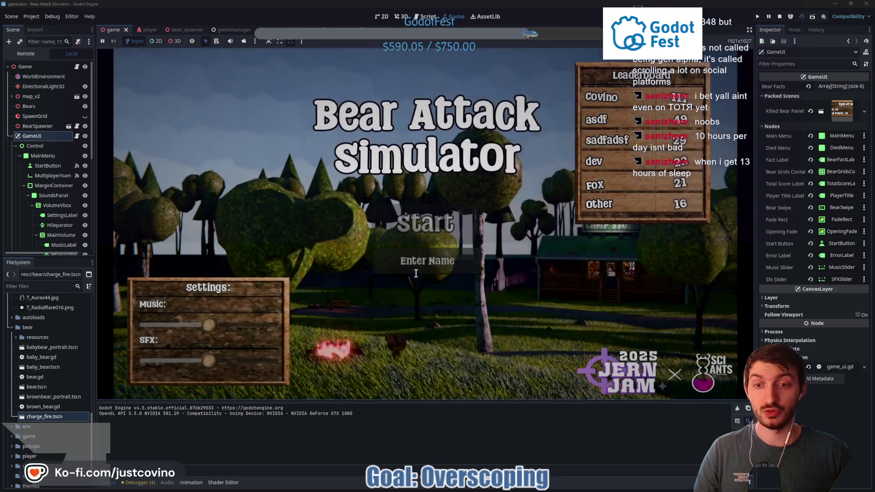
Enter a player name, start a round, pick up the gun, then return to the menu after scoring 2
left_click(416, 273)
type("asfasf")
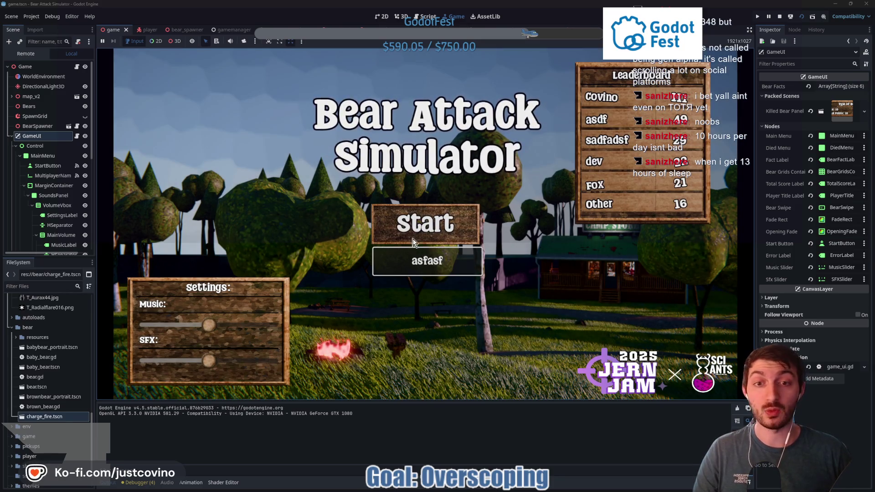
left_click(414, 242)
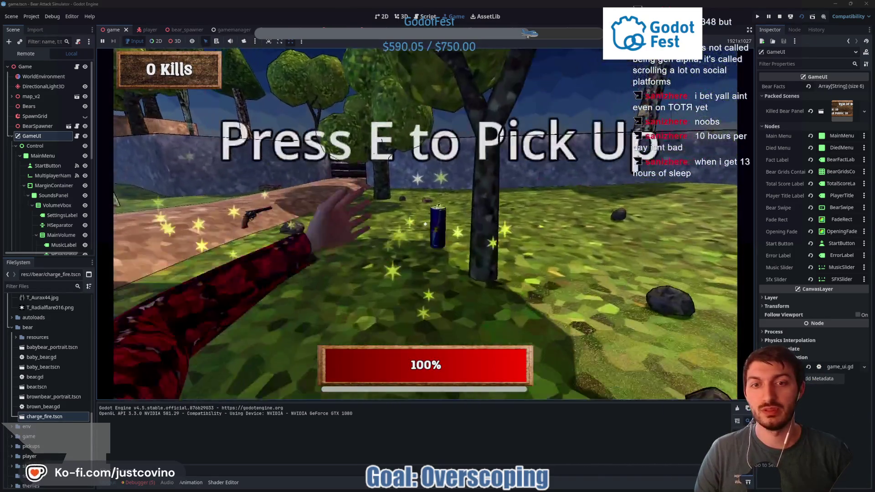
key("e")
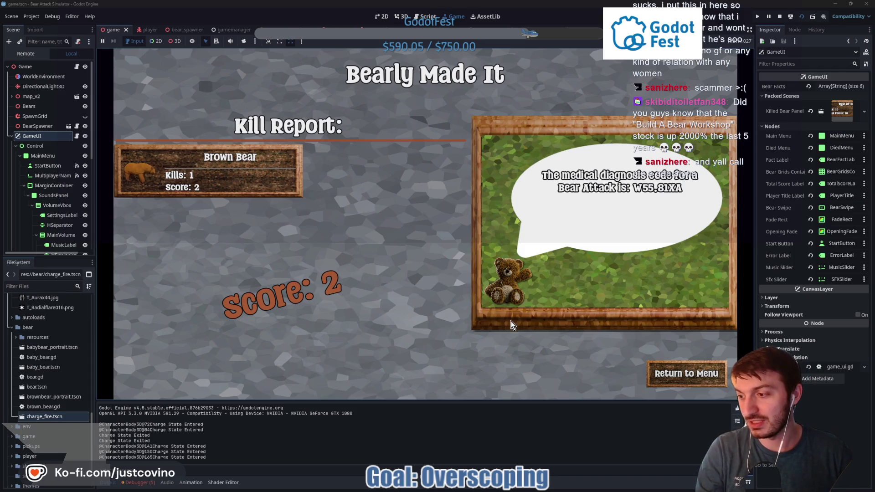
left_click(668, 372)
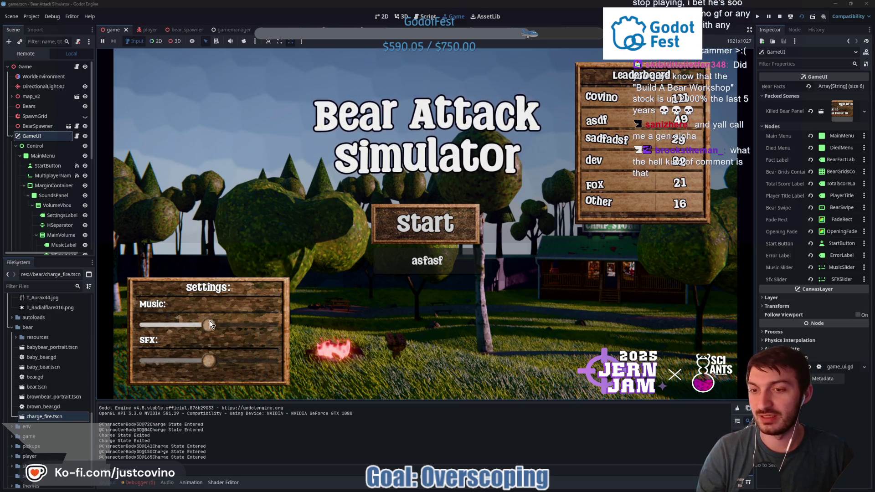
Drag the Music slider nearly to zero and bring the Twitch chat window over the game
left_click_drag(208, 325, 171, 325)
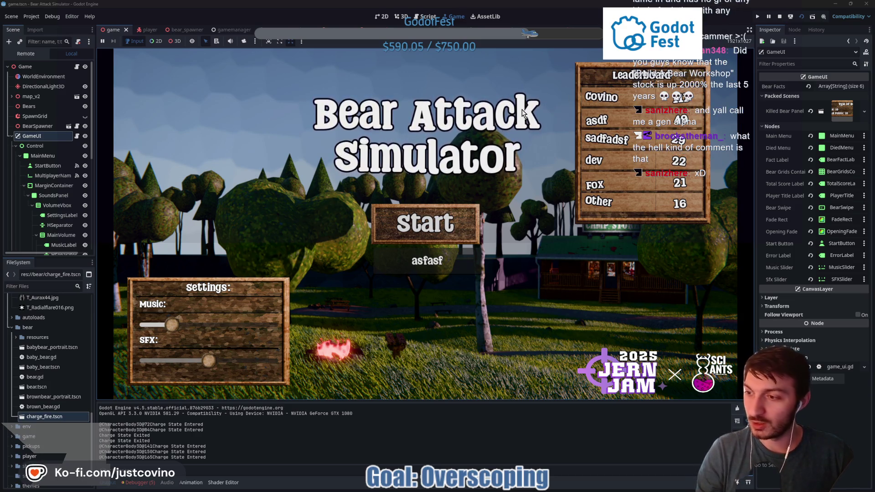
key("alt+Tab")
left_click_drag(209, 118, 381, 104)
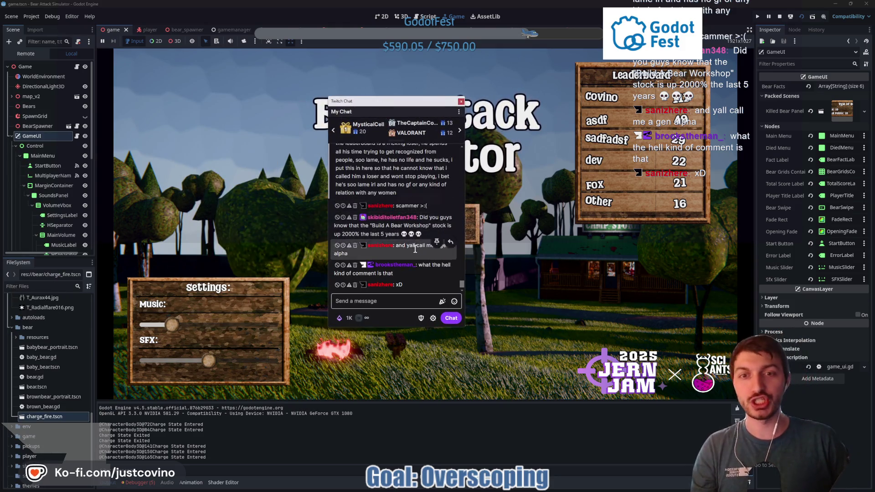
scroll(425, 245, "up", 3)
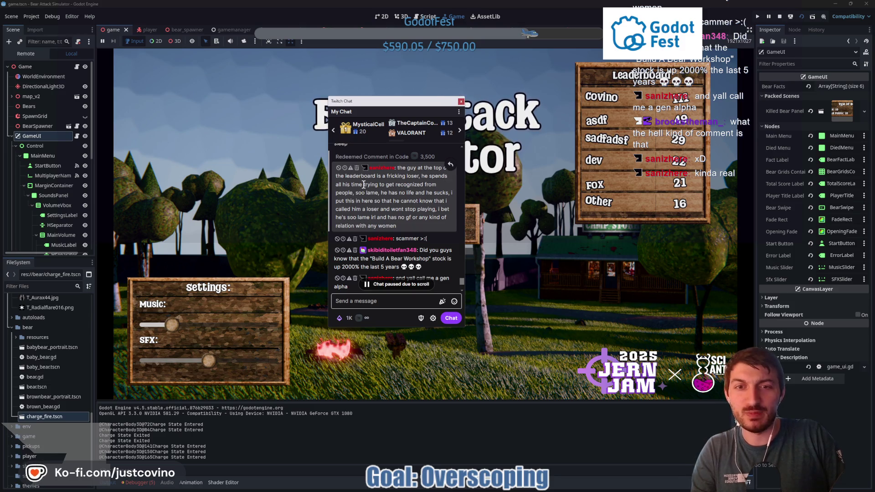
mouse_move(415, 191)
left_mouse_down()
mouse_move(351, 193)
mouse_move(393, 185)
left_mouse_up()
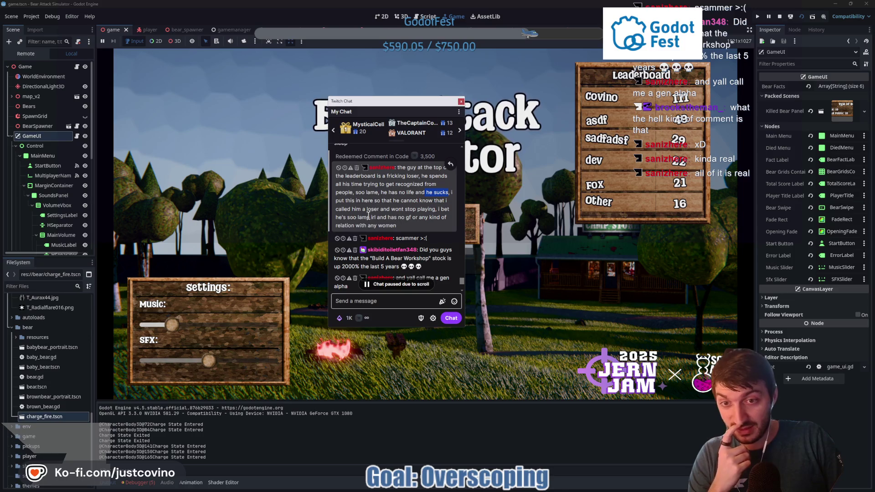
left_click_drag(375, 218, 377, 218)
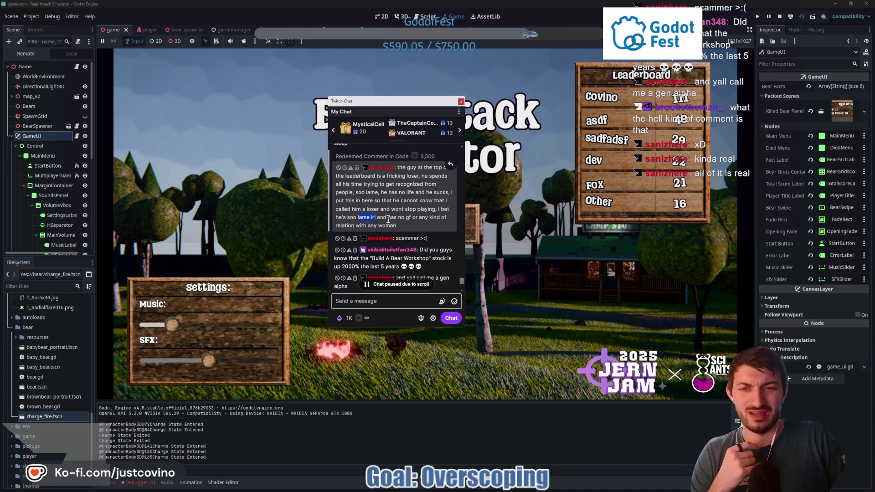
left_click_drag(171, 325, 147, 324)
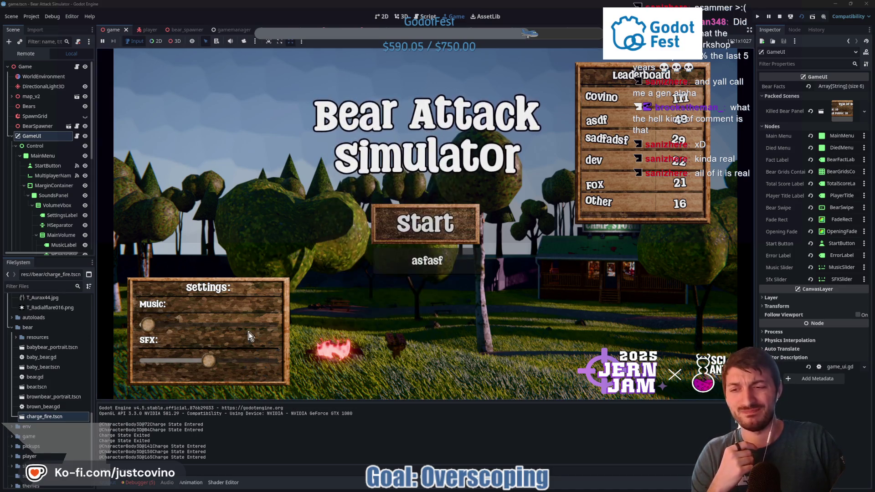
key("alt+Tab")
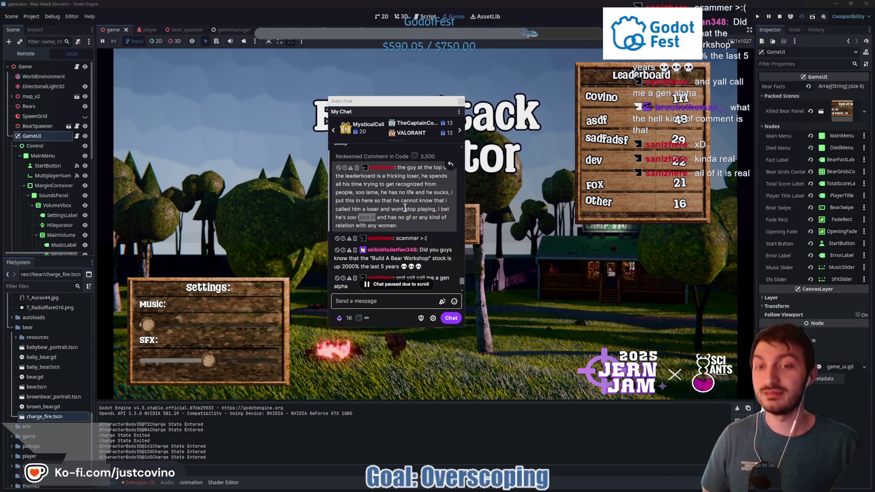
Read through the Twitch chat, selecting the end of the long message, then close the chat window
scroll(406, 208, "down", 5)
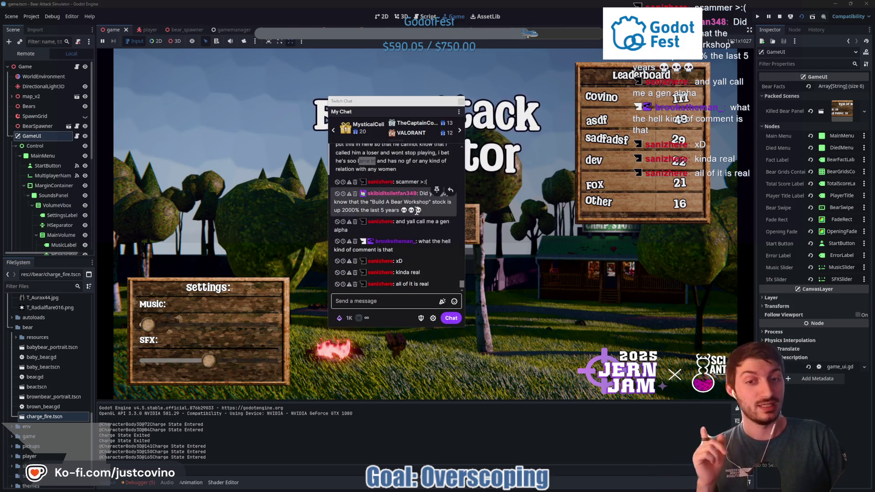
scroll(413, 208, "up", 2)
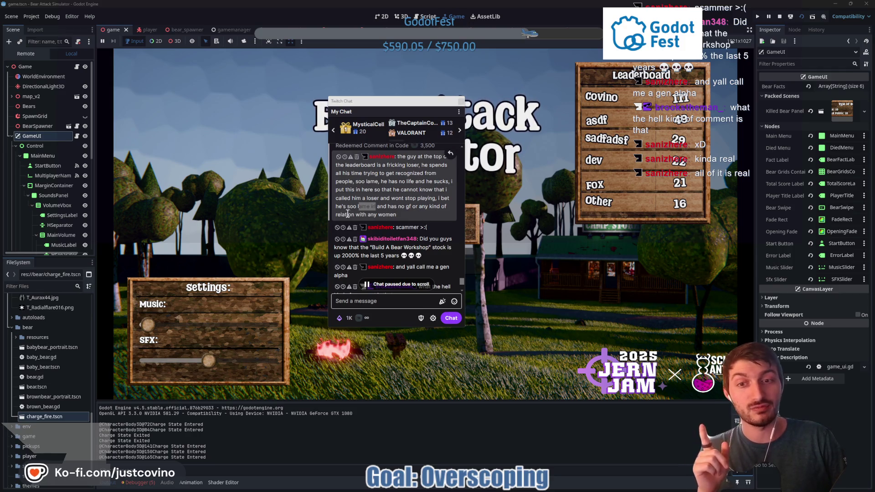
left_click(403, 217)
left_click_drag(402, 215, 409, 207)
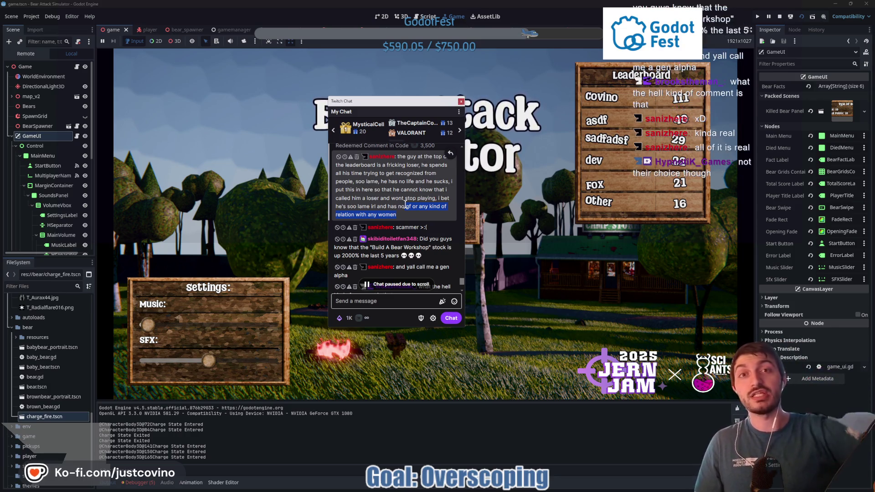
scroll(406, 226, "down", 3)
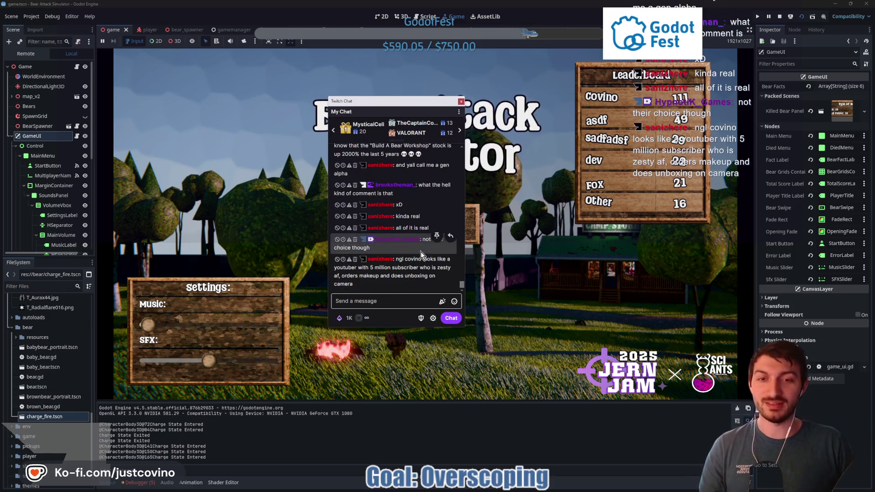
left_click(404, 301)
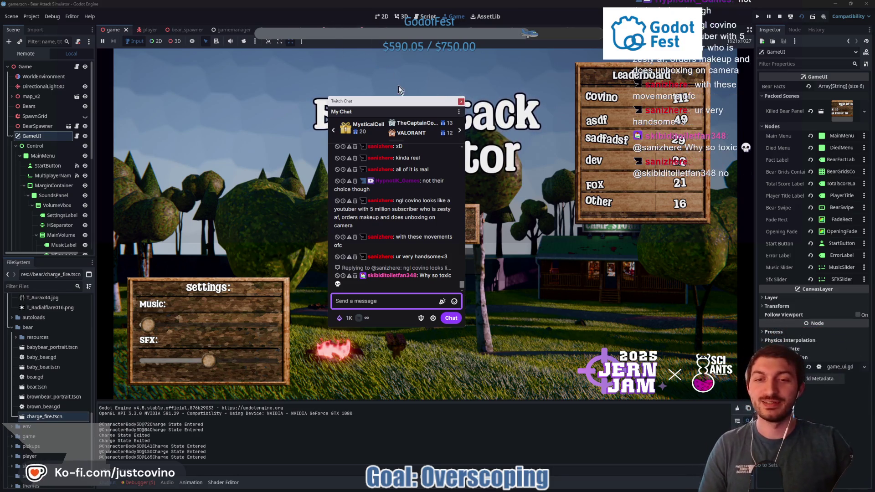
left_click_drag(426, 94, 433, 96)
left_click(468, 102)
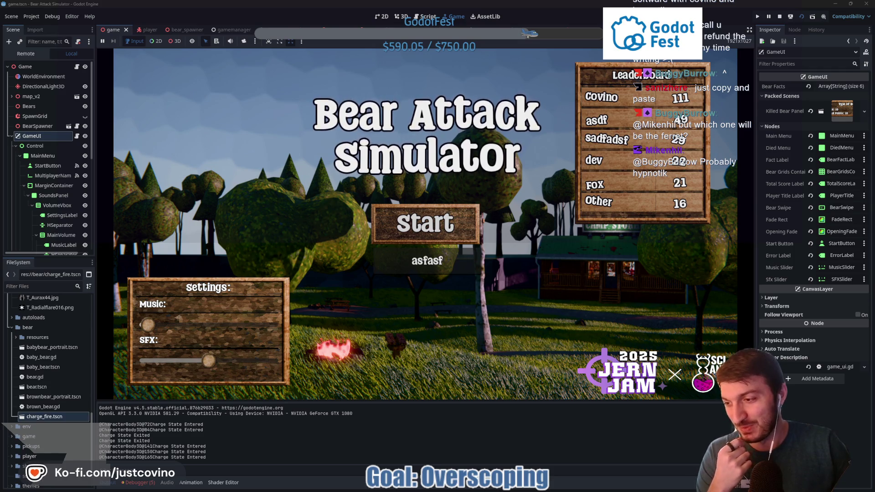
Bring up the Twitch chat, scroll to and select the long message's end, then hide the chat
key("alt+Tab")
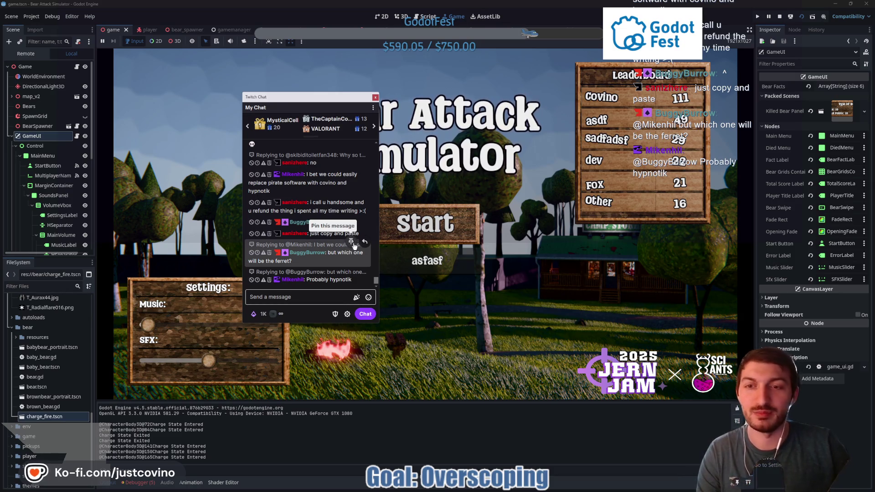
scroll(351, 246, "up", 5)
scroll(351, 246, "up", 8)
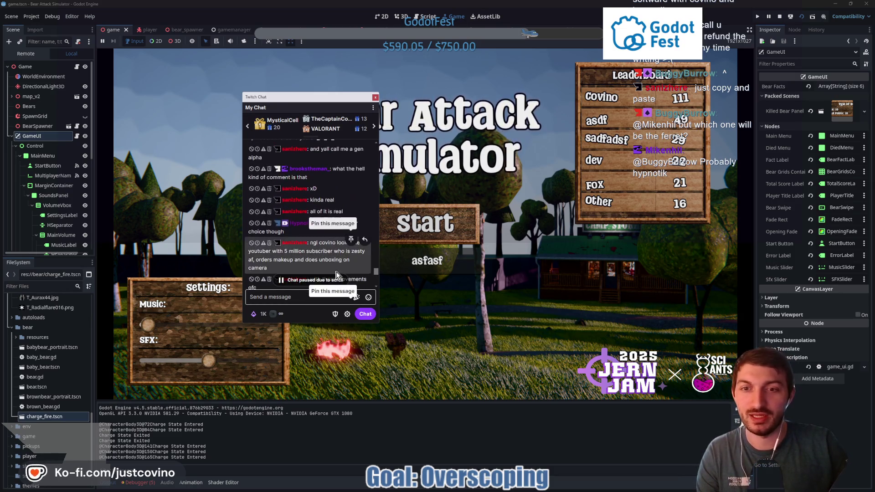
scroll(318, 240, "up", 3)
mouse_move(321, 257)
left_mouse_down()
mouse_move(293, 240)
mouse_move(314, 197)
left_mouse_up()
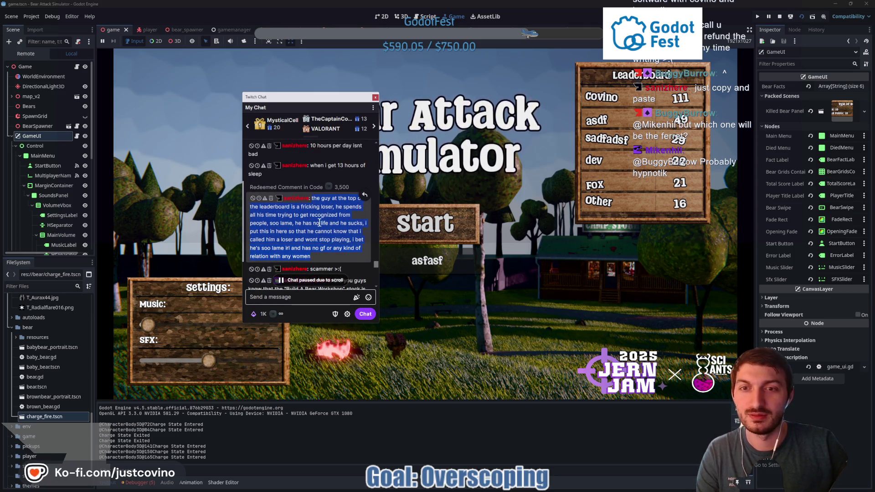
scroll(320, 205, "down", 10)
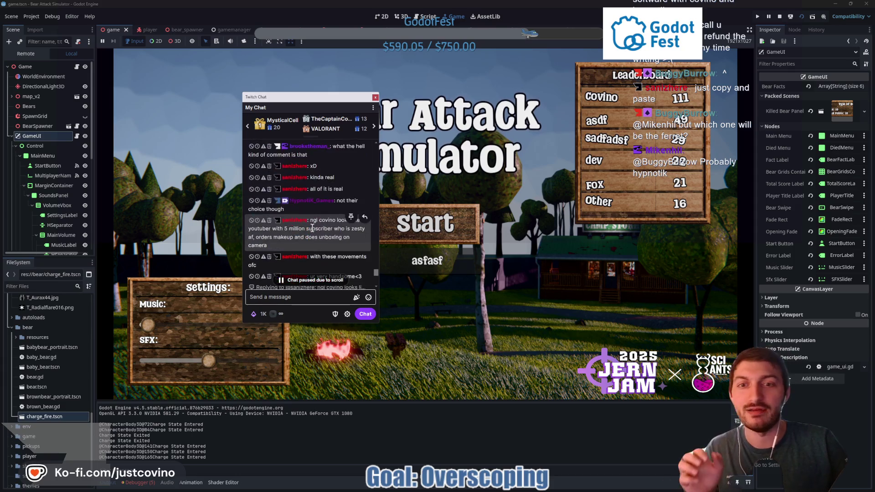
key("alt+Tab")
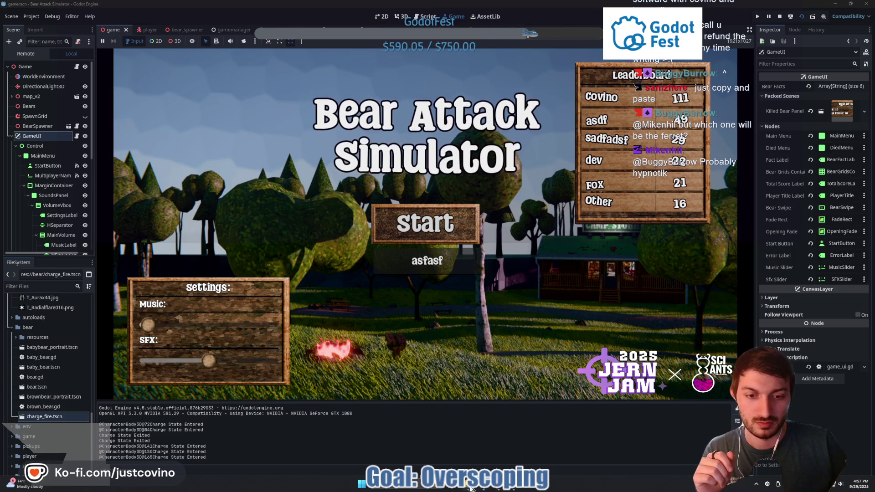
Launch Godot_v4.5-stable_win64 from the Godot folder and open Project Goo
key("alt+Tab")
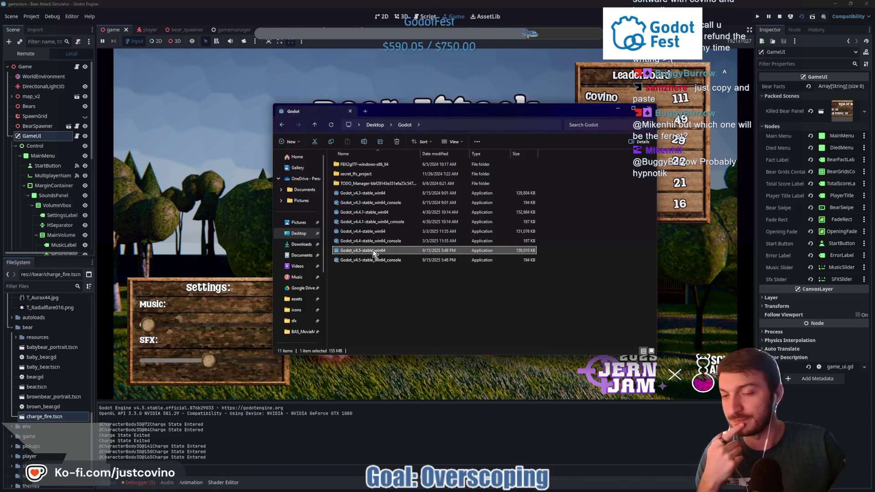
double_click(374, 253)
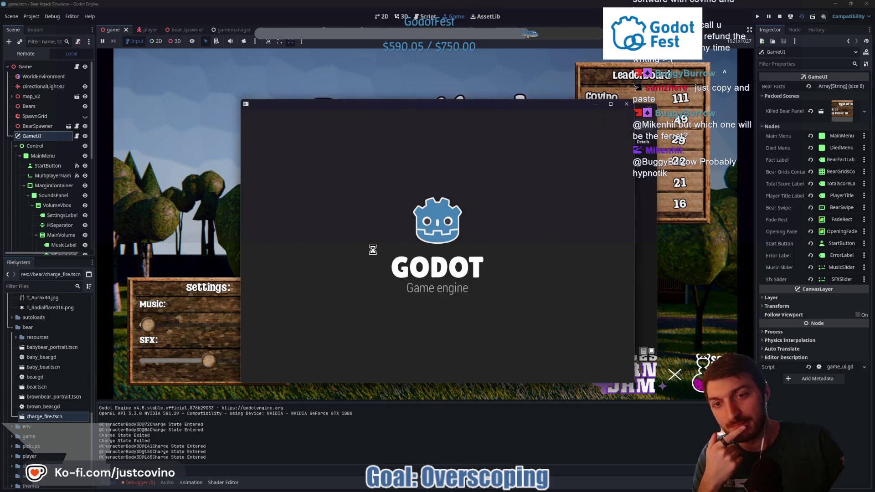
double_click(332, 154)
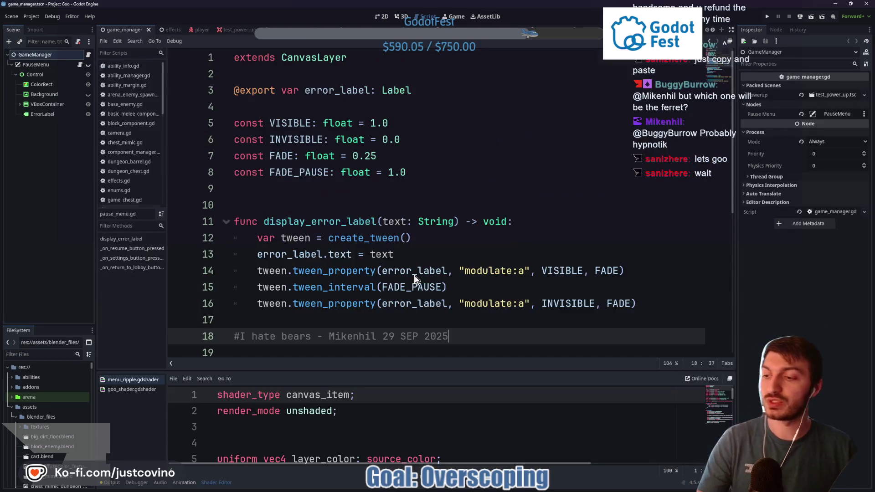
At the script's end, paste the chat message as a comment credited to the chatter, dated 29 SEP 2025
scroll(416, 274, "down", 5)
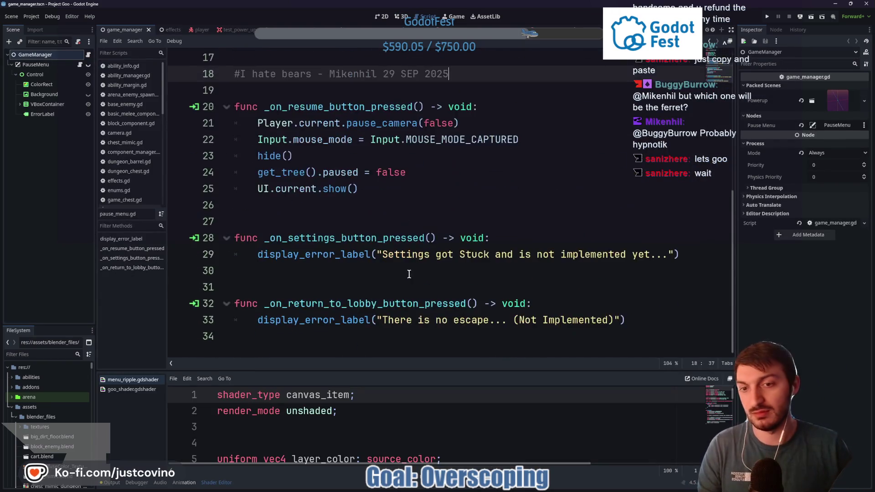
left_click(264, 343)
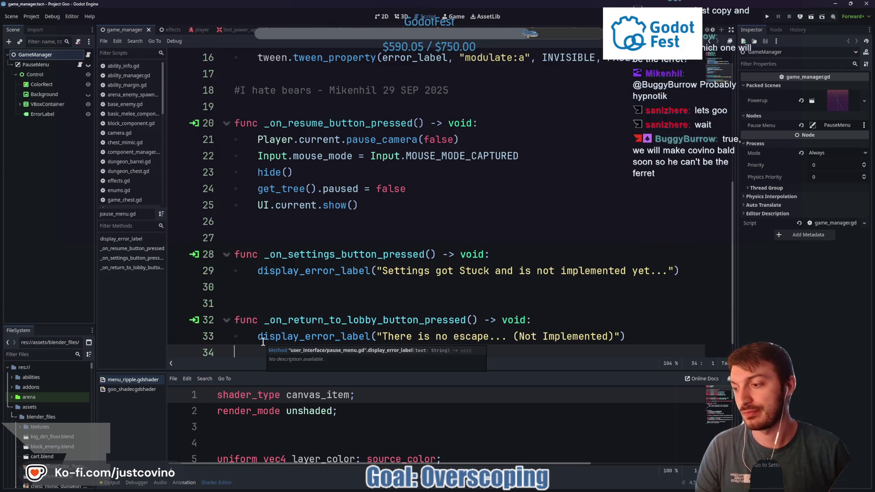
key("Return")
key("Return")
key("Return")
type("#")
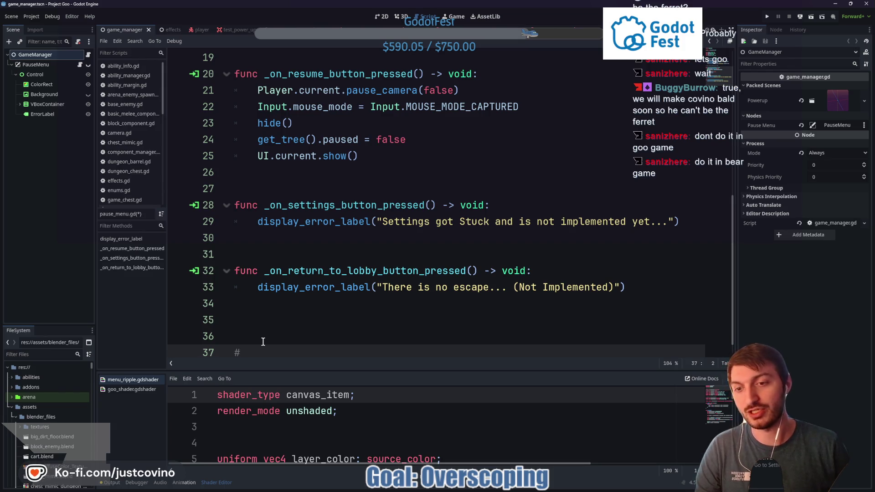
key("ctrl+v")
type("- ")
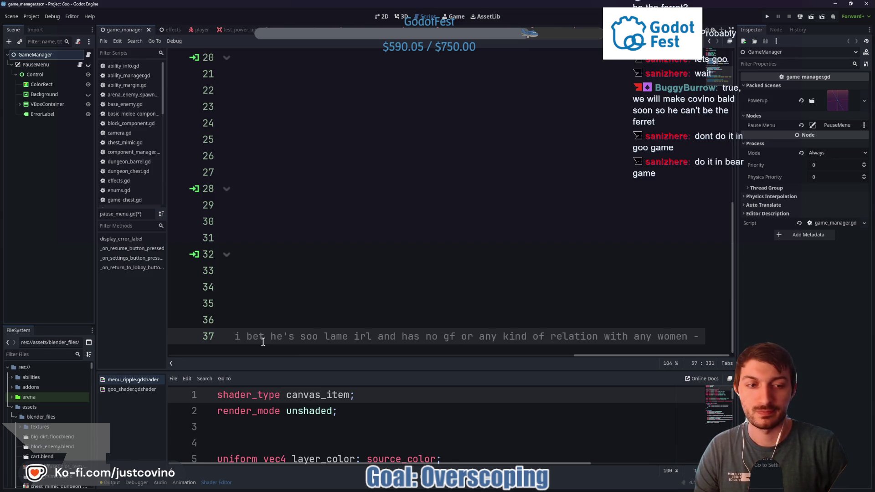
type("sani")
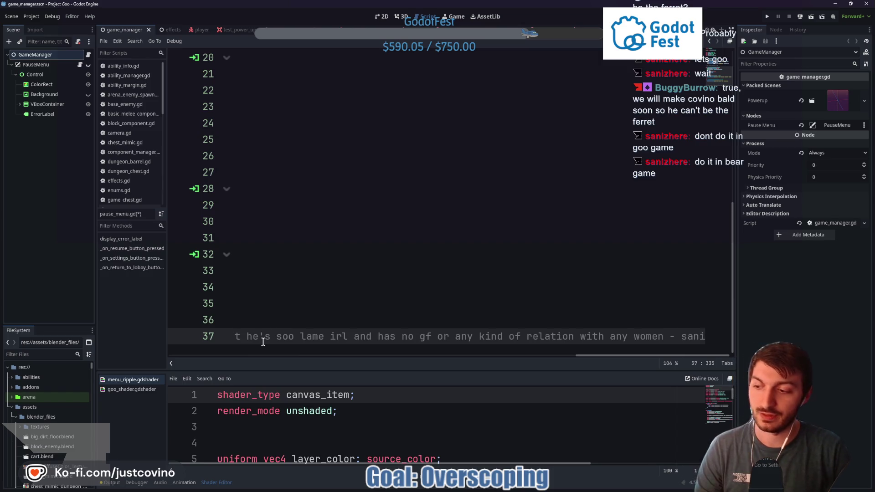
type("zhere")
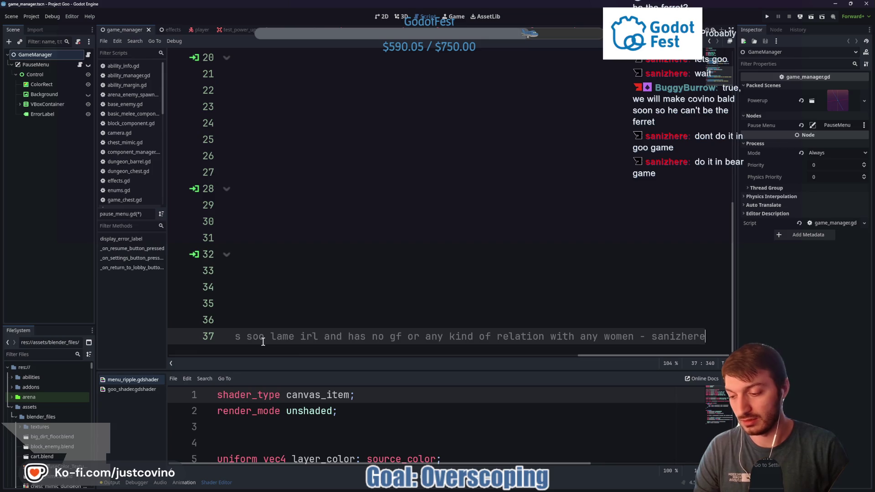
type("29 SEP 2025")
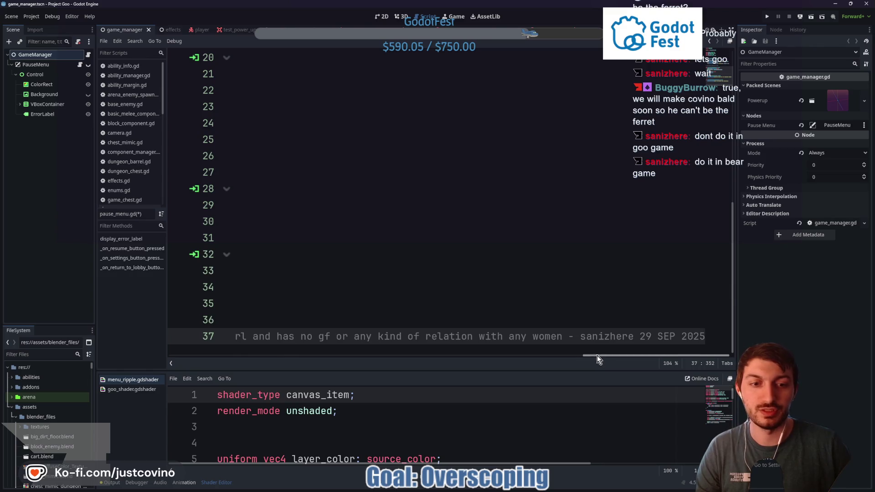
mouse_move(597, 356)
left_mouse_down()
mouse_move(274, 356)
mouse_move(592, 353)
left_mouse_up()
Add a '#^' reply comment about the top of the leaderboard and save the script
key("Return")
type("#^")
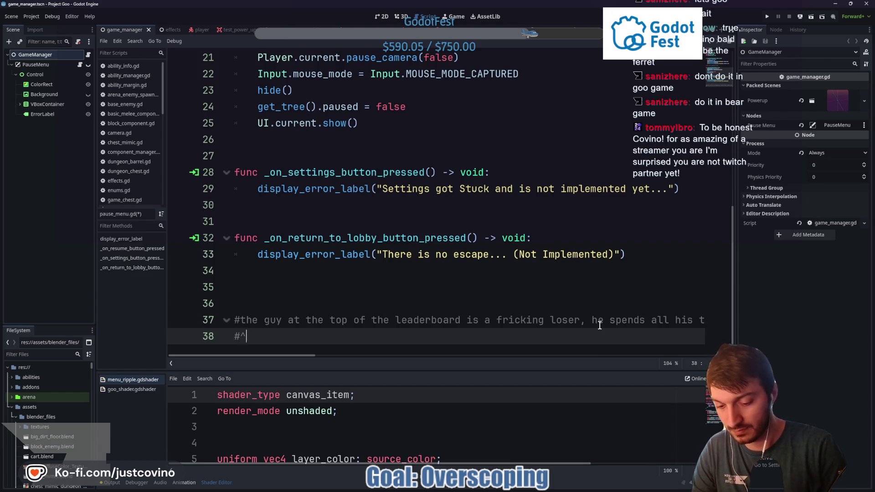
type(" Top o")
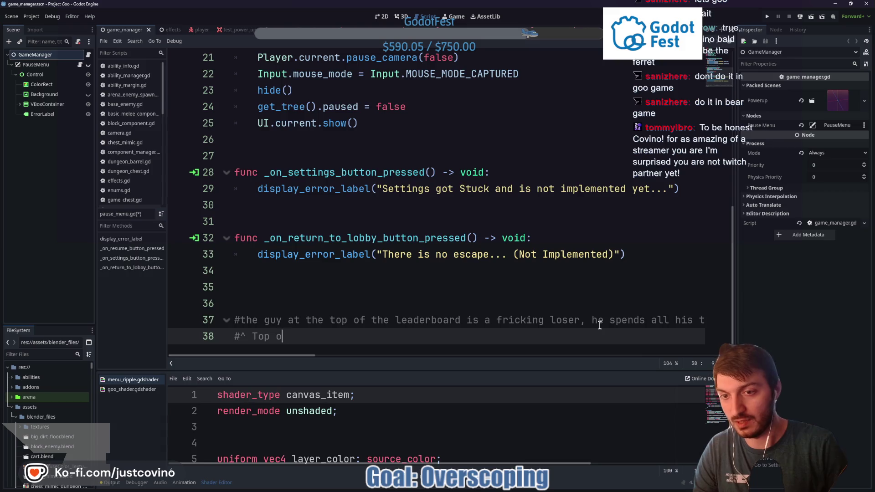
type("f the Leaderboard was \"Covino:")
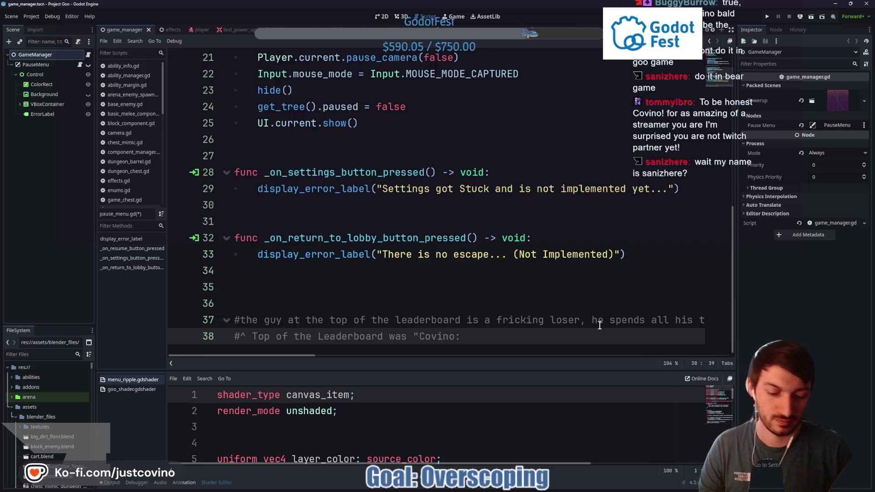
key("BackSpace")
type("\"")
left_click(527, 320)
key("ctrl+s")
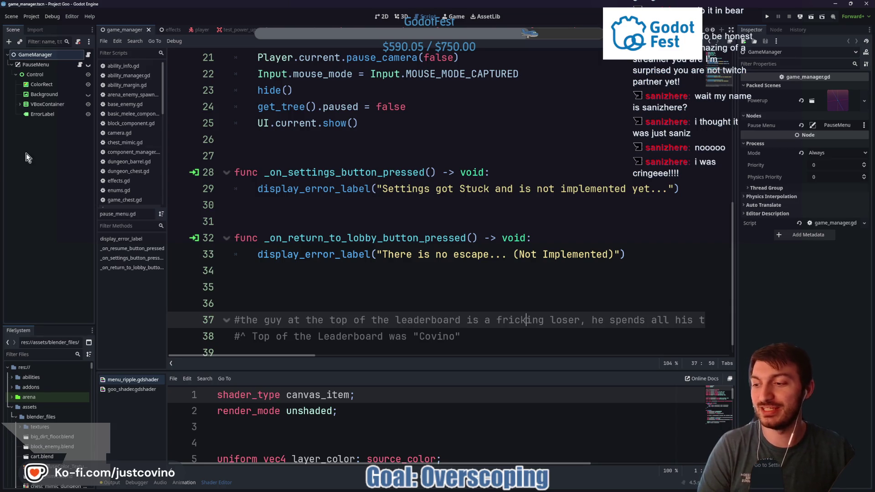
Move the Twitch chat window over the code editor, then close the Project Goo editor window
left_click_drag(168, 112, 376, 112)
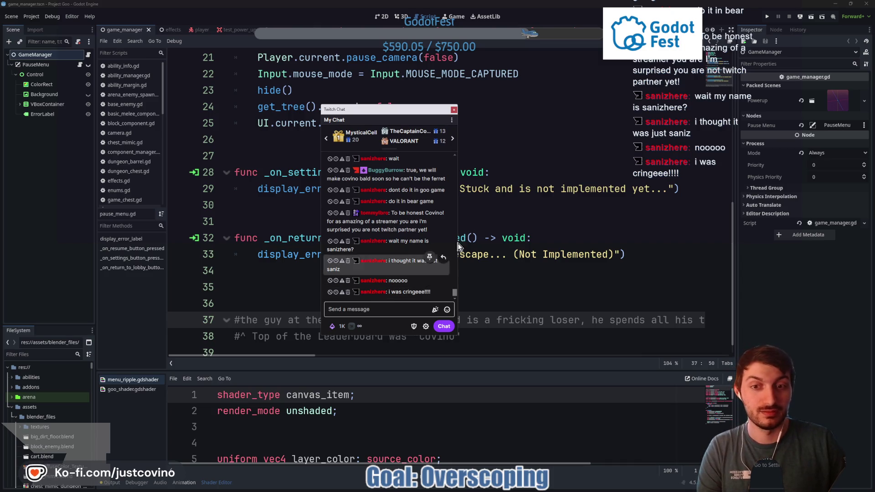
left_click_drag(393, 112, 365, 111)
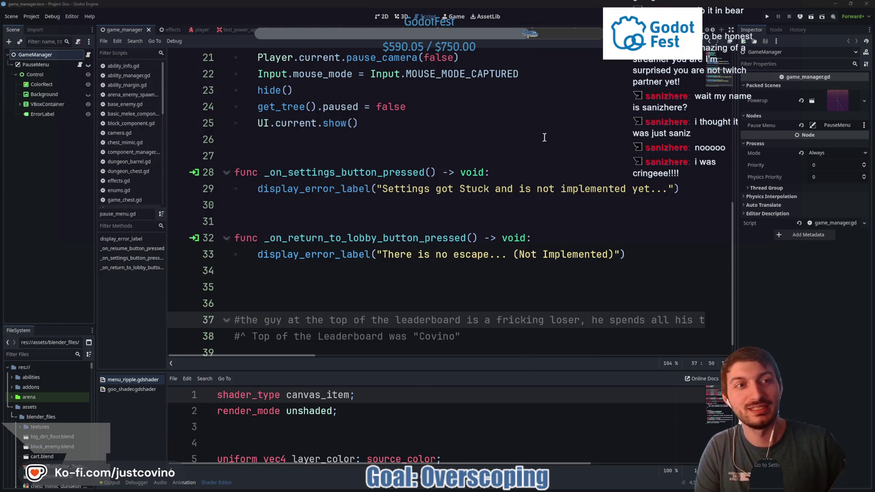
left_click(445, 292)
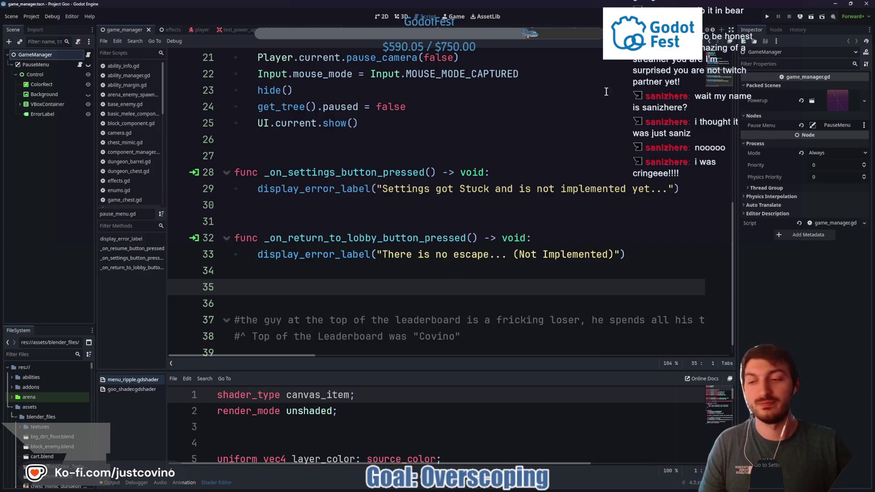
left_click(869, 4)
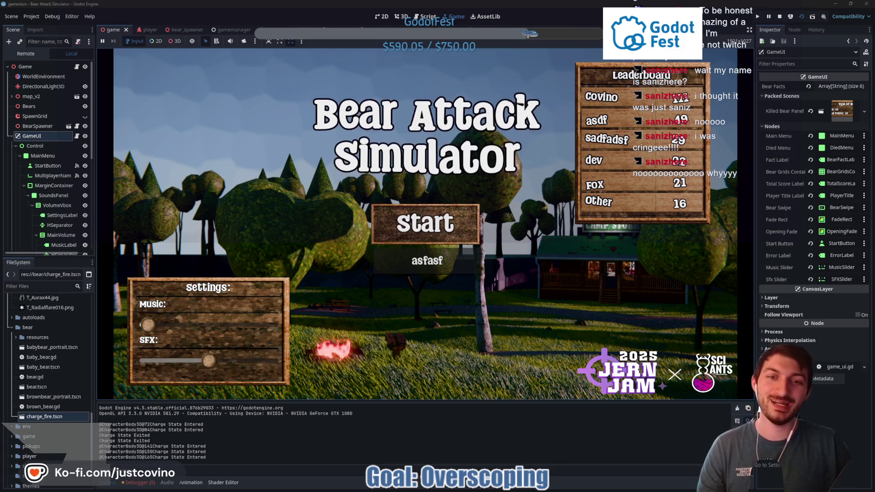
Start a new game, move the player, stop it with F8, and open the bear_spawner scene and script
left_click(441, 216)
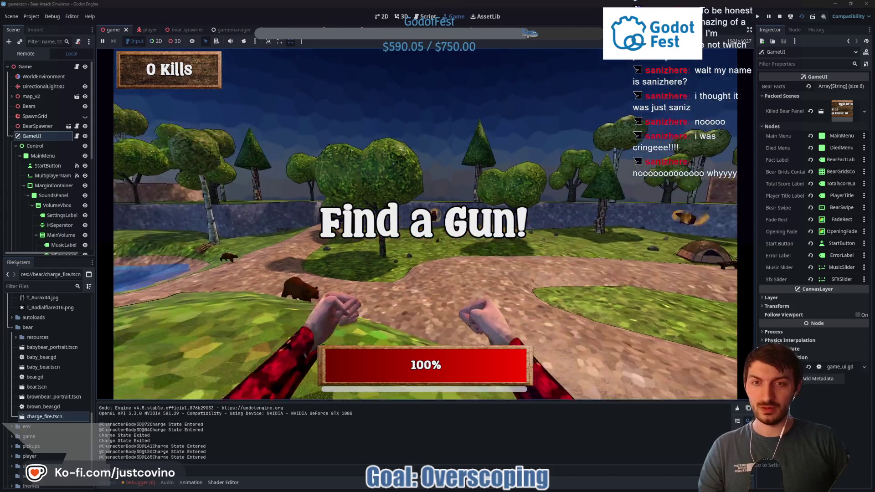
key("w")
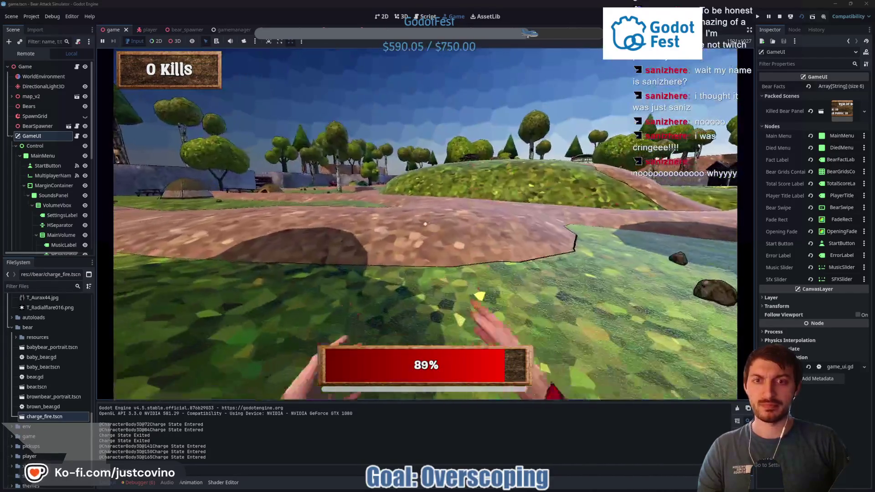
key("F8")
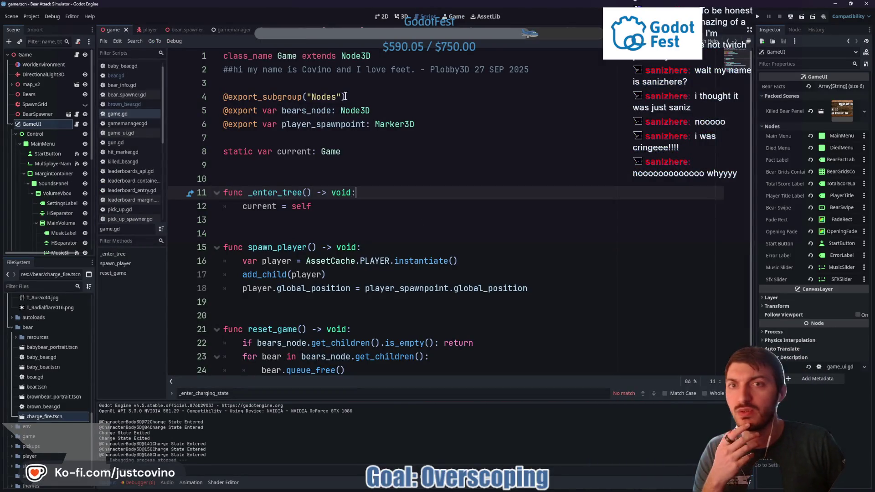
key("ctrl+shift+Tab")
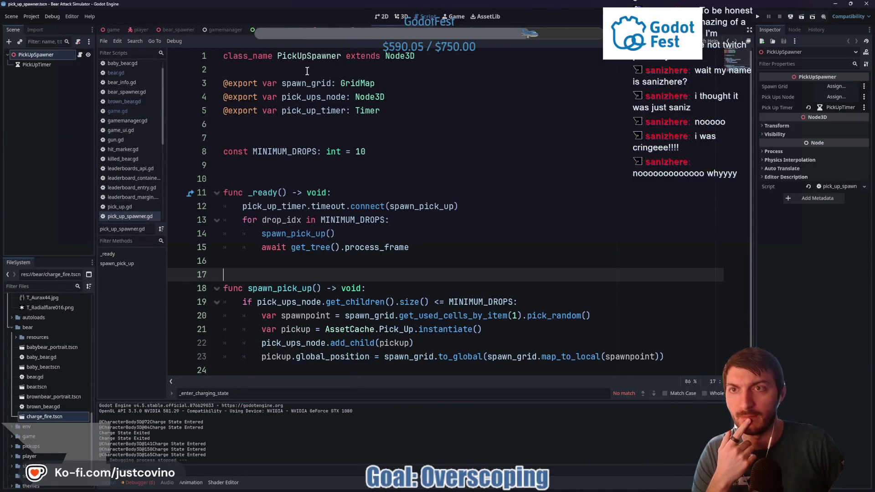
left_click(179, 29)
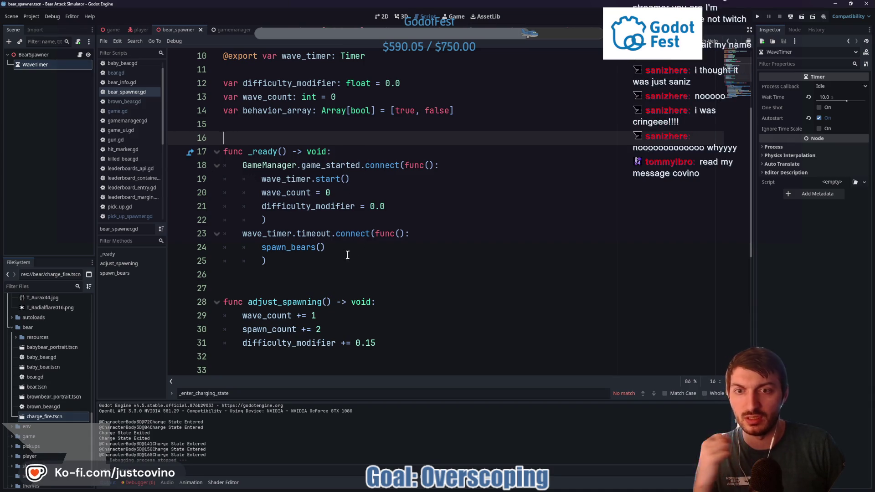
left_click(292, 272)
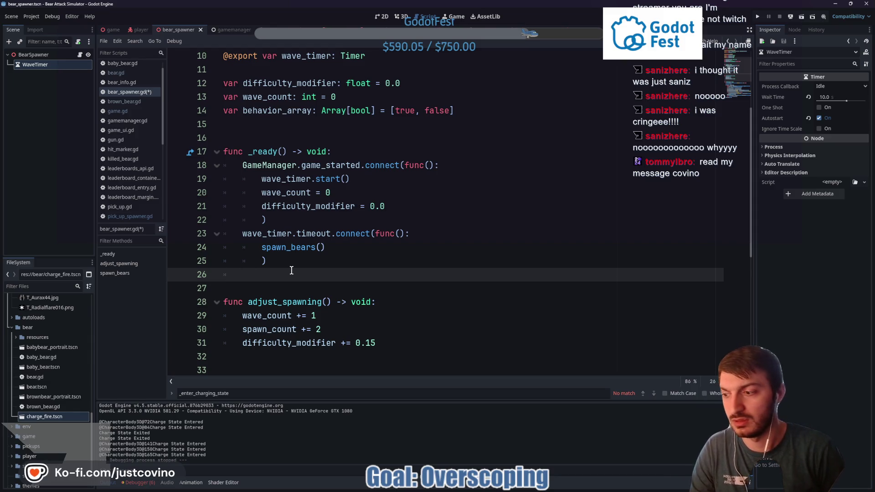
type("Plau")
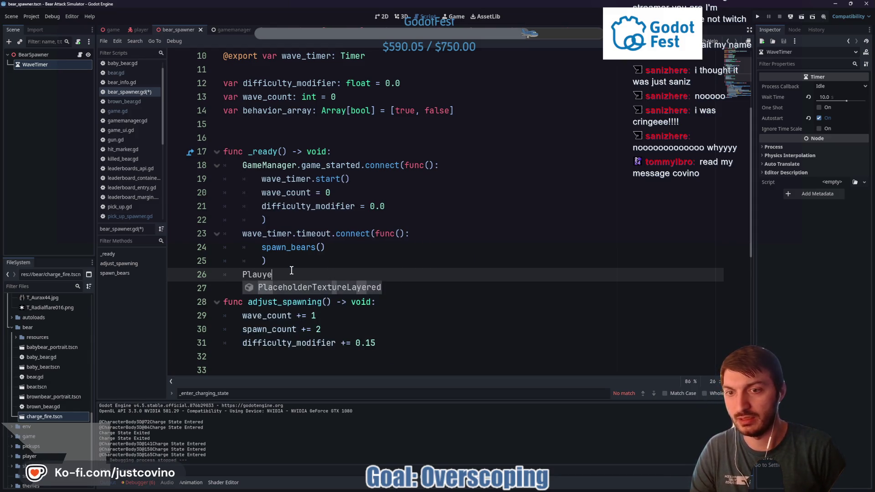
key("BackSpace")
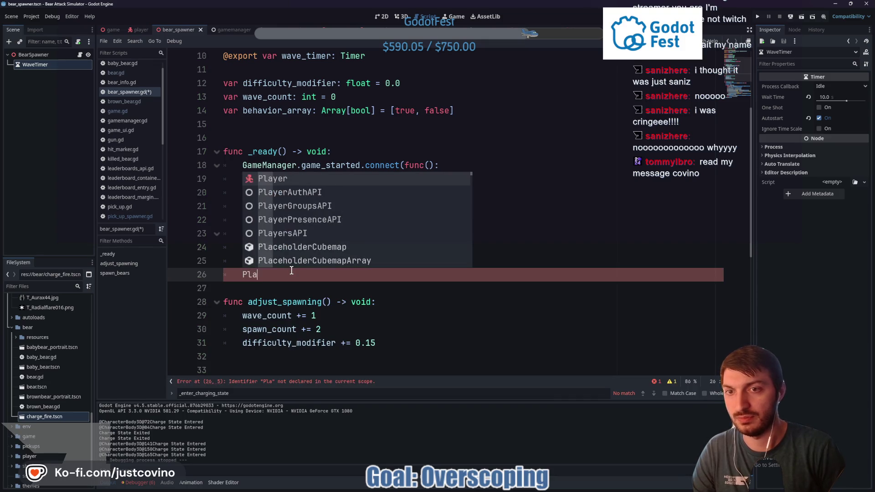
type("yer.")
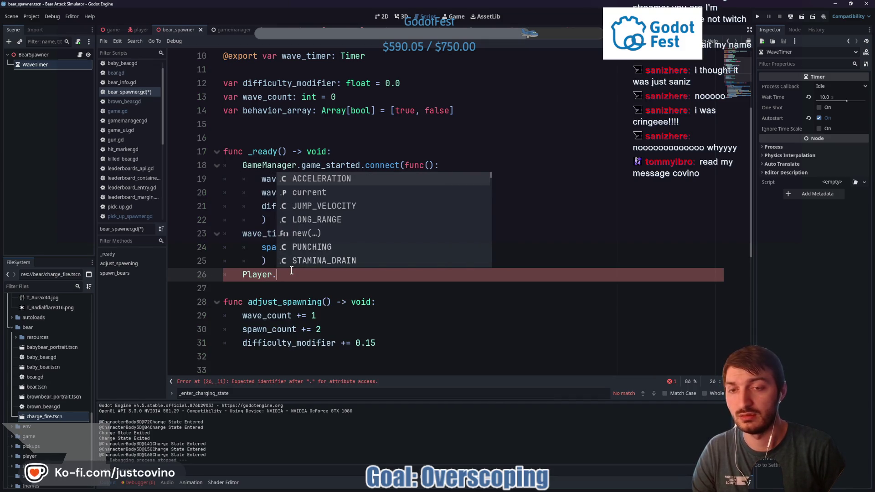
type("i")
key("BackSpace")
type("de")
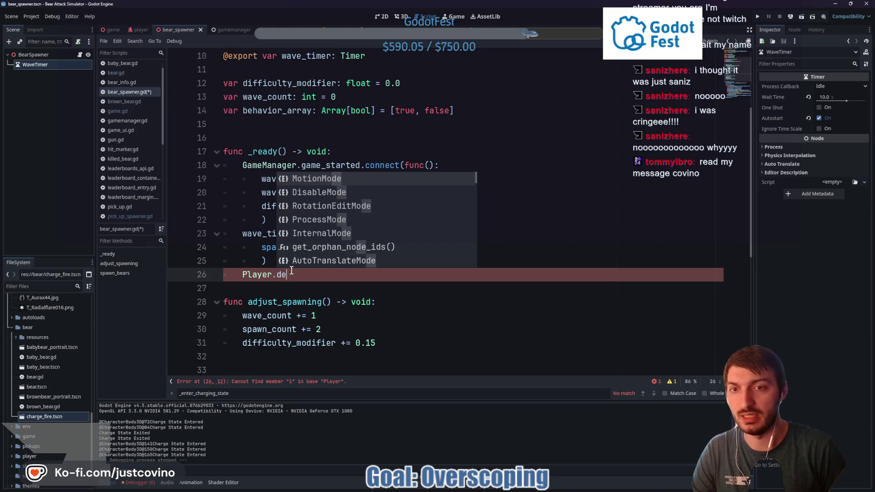
key("BackSpace")
key("BackSpace")
key("BackSpace")
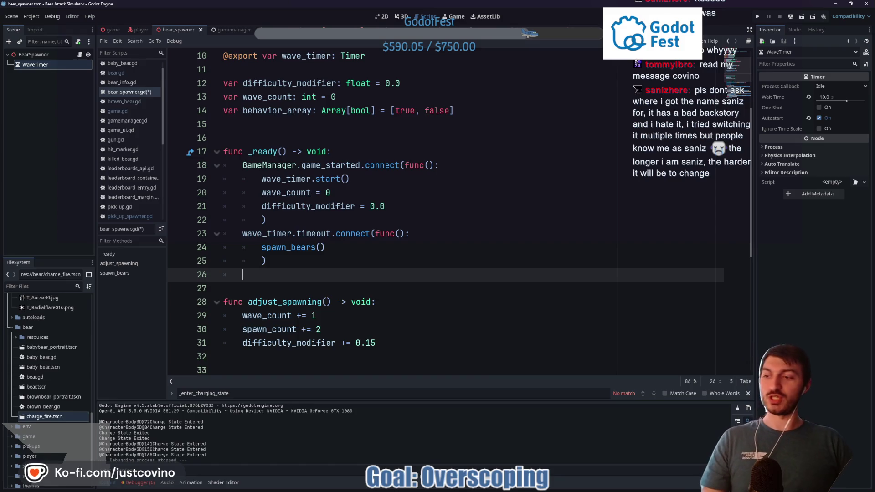
Save bear_spawner.gd with Ctrl+S and bring the Twitch chat window over the editor
left_click(358, 264)
left_click(326, 280)
key("ctrl+s")
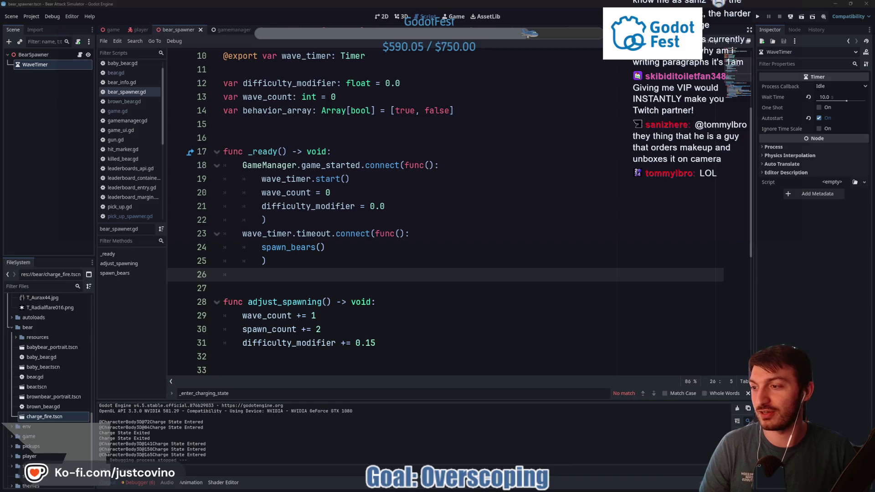
key("alt+Tab")
Send a /vip command for a chat viewer from the Twitch chat window
left_click(342, 291)
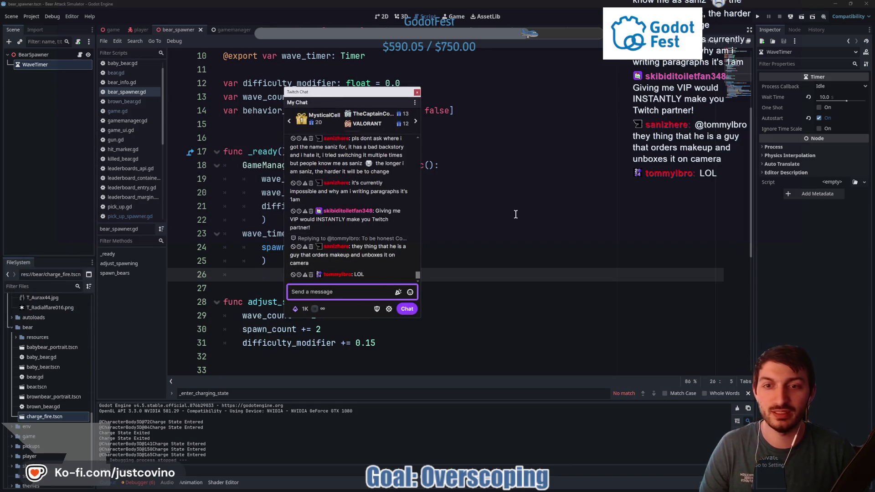
type("v")
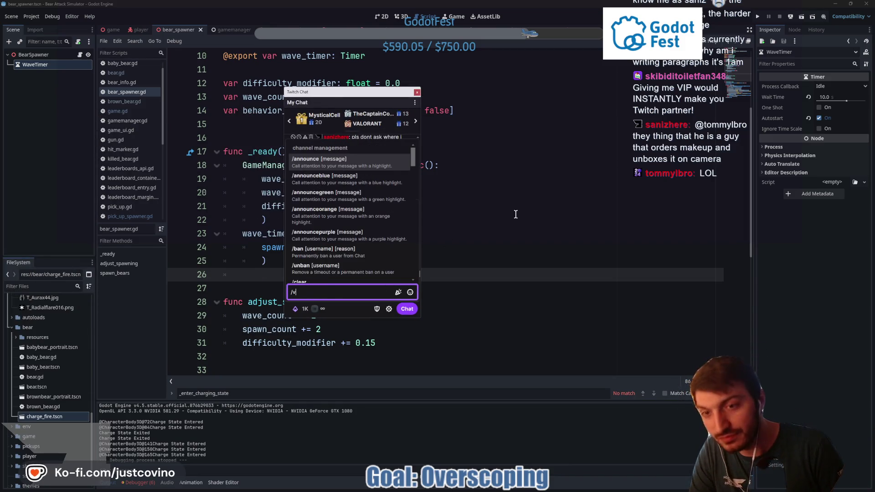
type("ip sk")
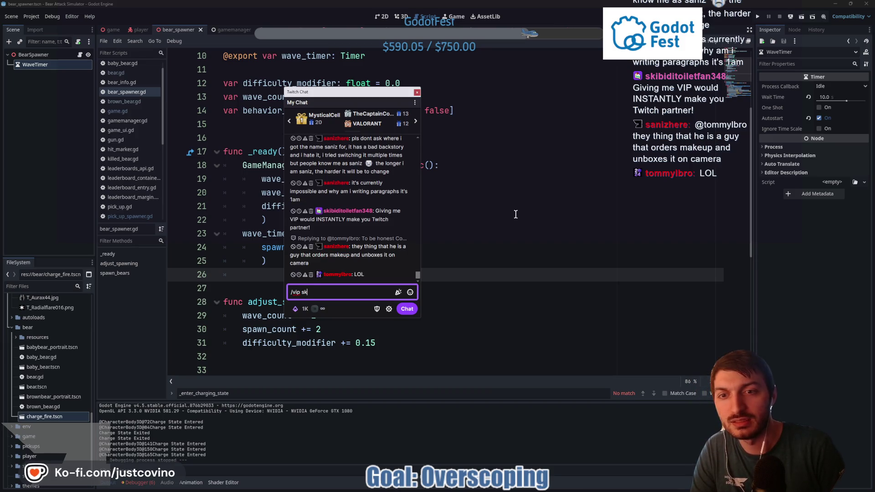
type("ibiti")
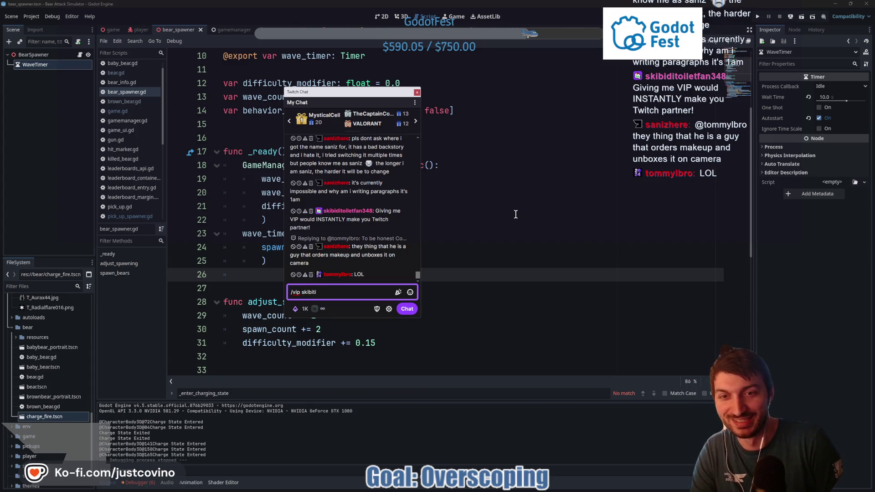
type("toil")
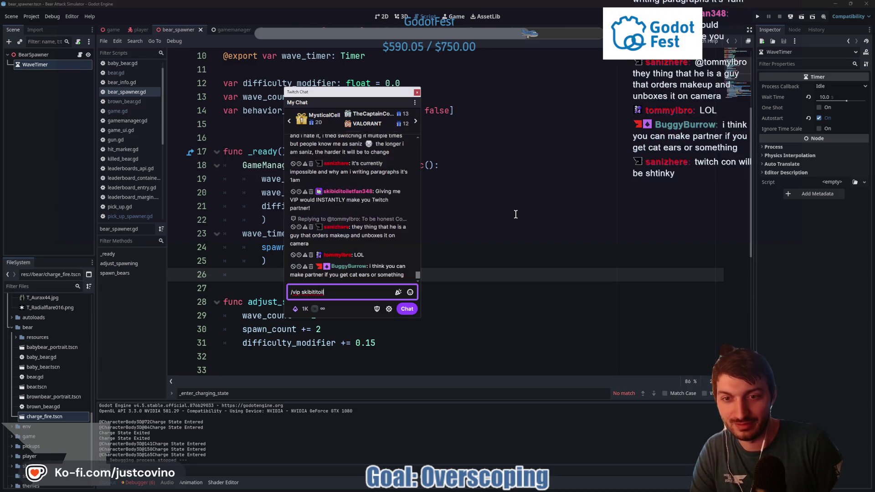
type("etfan")
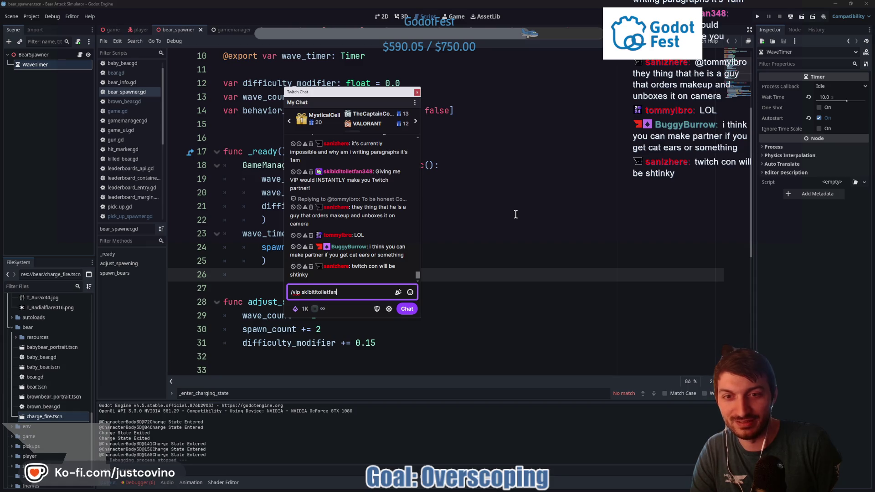
type("348")
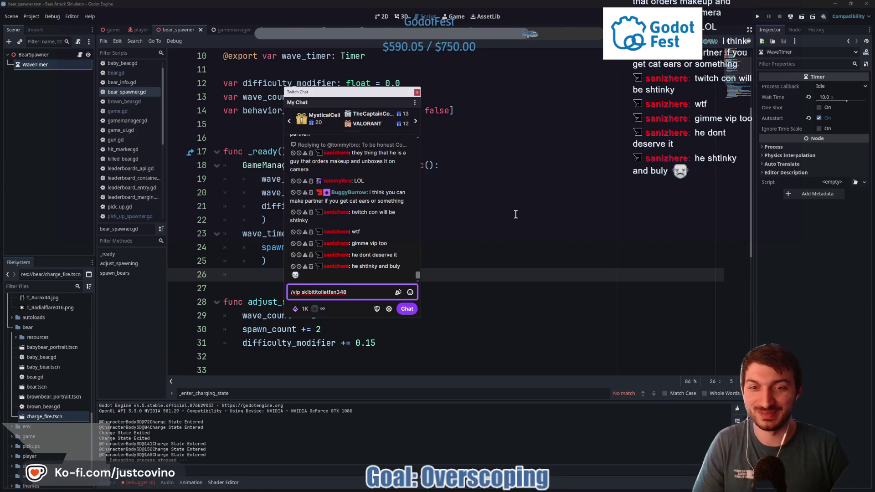
key("Return")
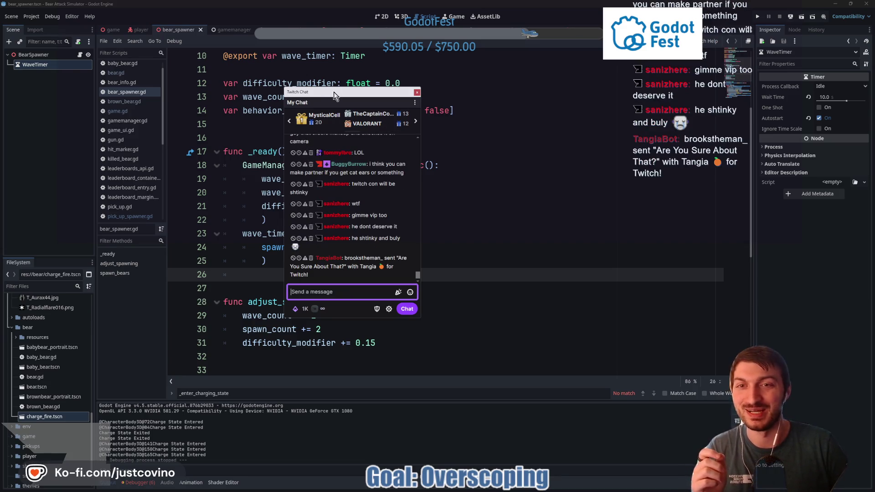
Close the Twitch chat window to reveal the bear_spawner.gd script
left_click(516, 214)
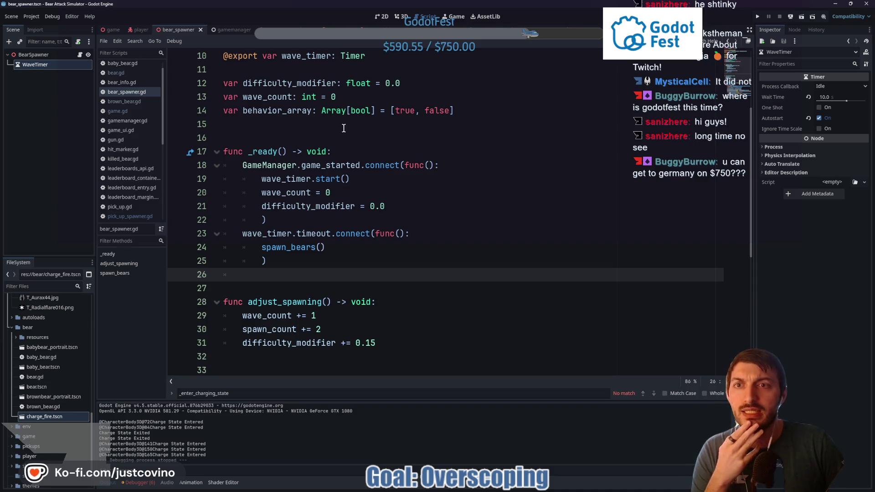
Open gamemanager.gd and search the project for player_died, finding 3 matches in 3 files
left_click(269, 165, "ctrl")
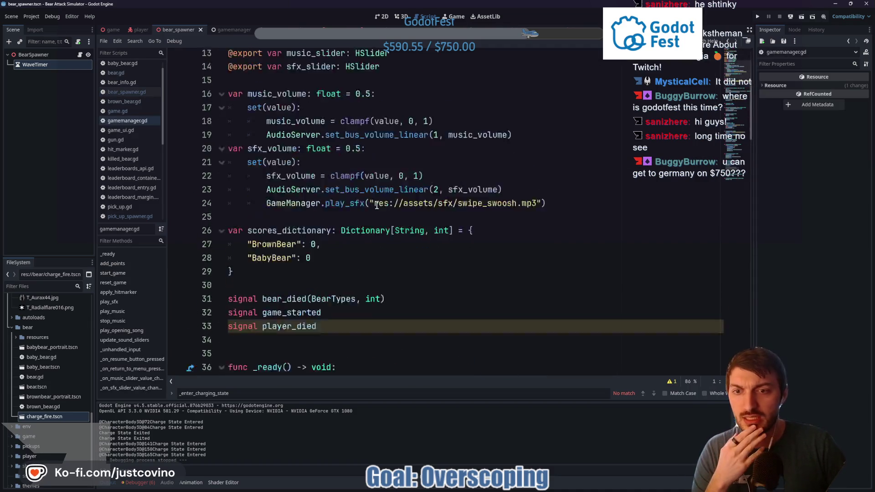
left_click(208, 205)
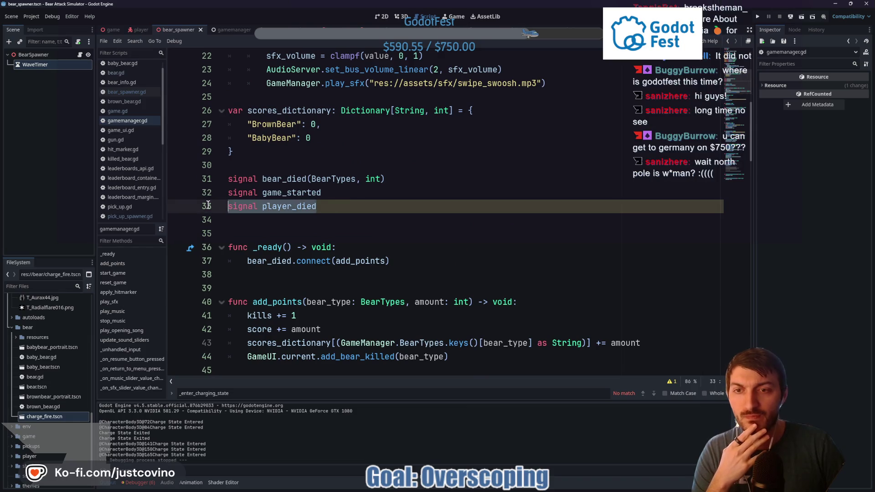
double_click(298, 206)
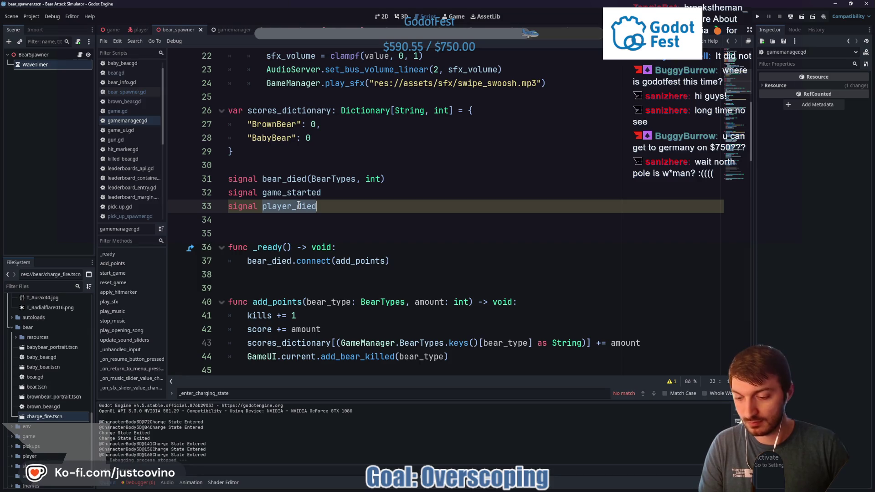
key("ctrl+shift+f")
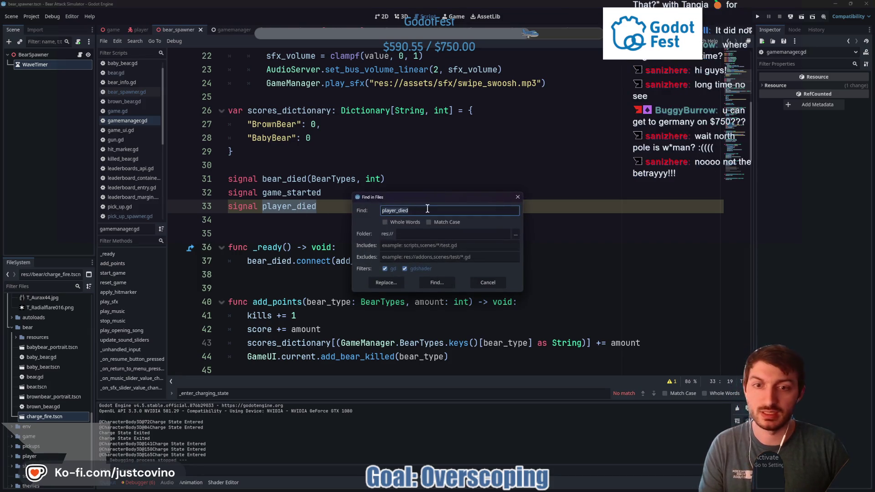
left_click(428, 223)
left_click(436, 283)
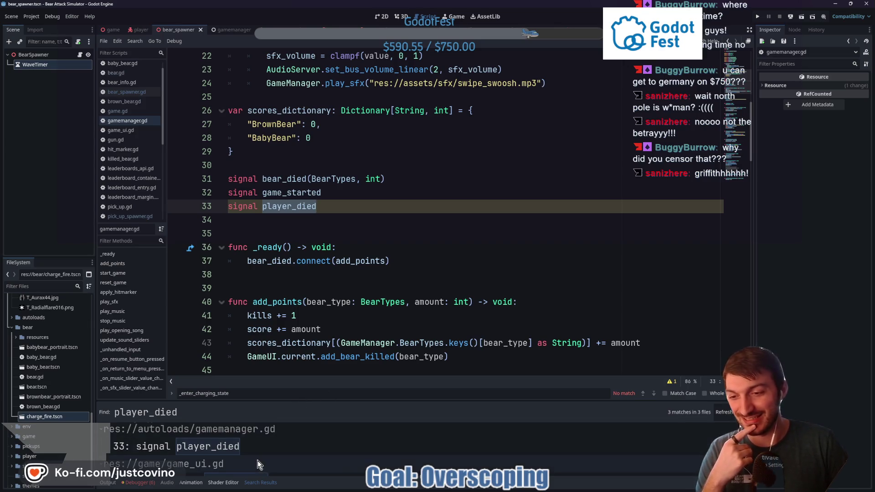
scroll(258, 461, "down", 1)
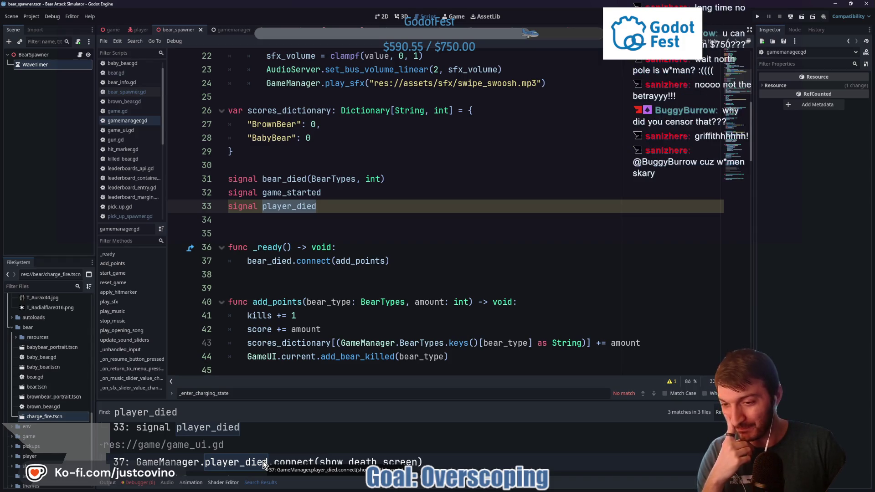
Check game_ui.gd's line 37 player_died connection, then return to bear_spawner.gd
left_click(263, 461)
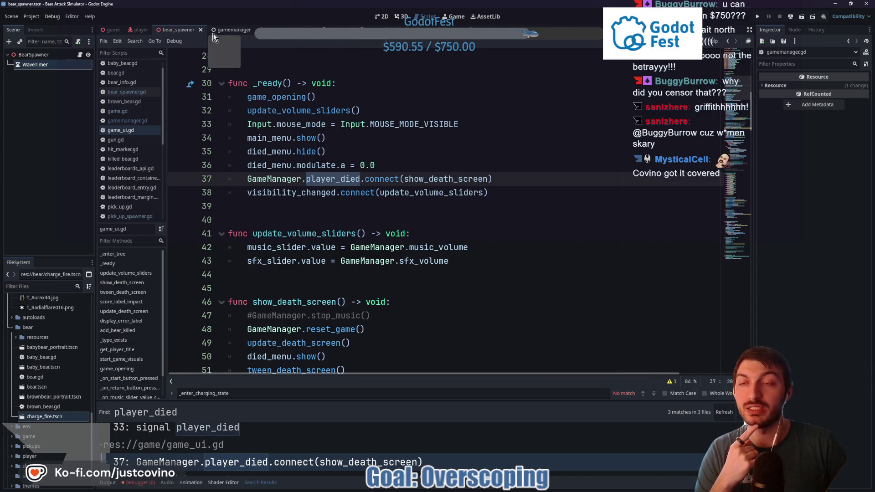
left_click(80, 54)
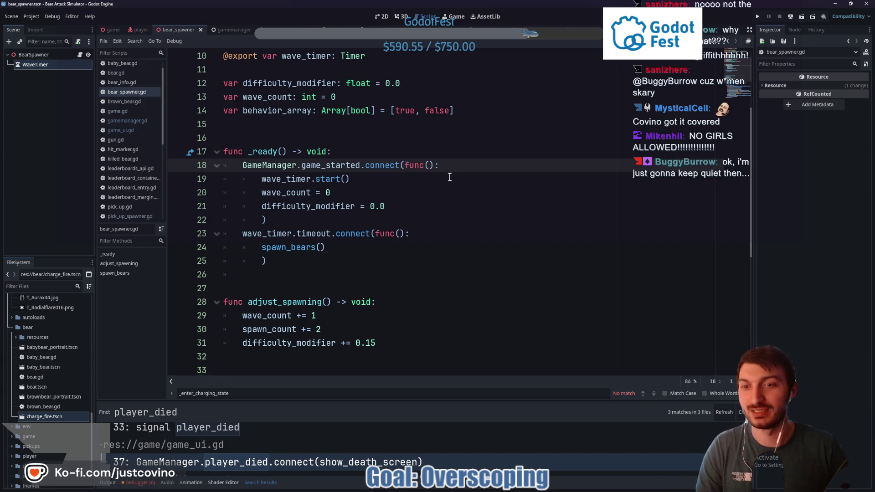
On line 26, write GameManager.player_died.connect(func(): using autocomplete
left_click(285, 275)
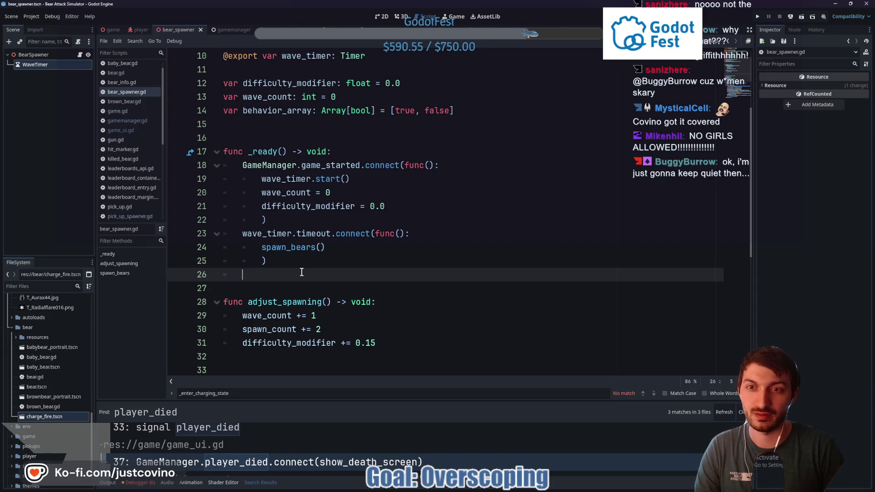
type("GameMana")
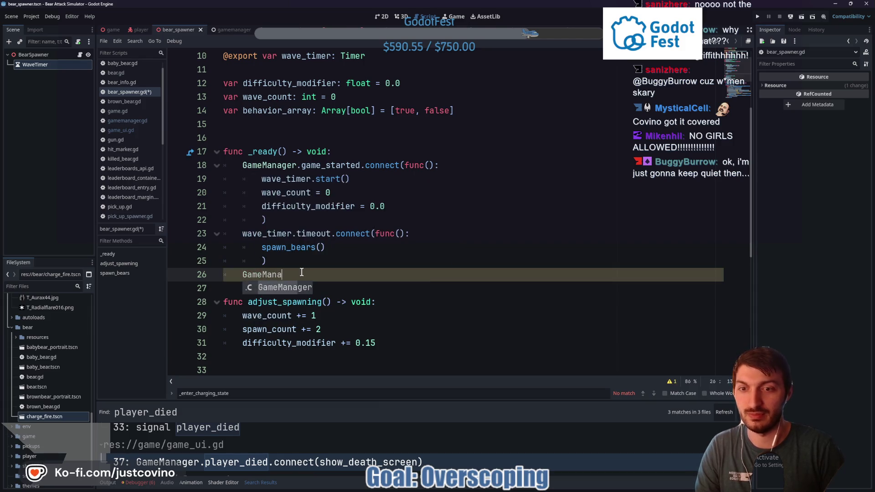
key("Return")
type(".")
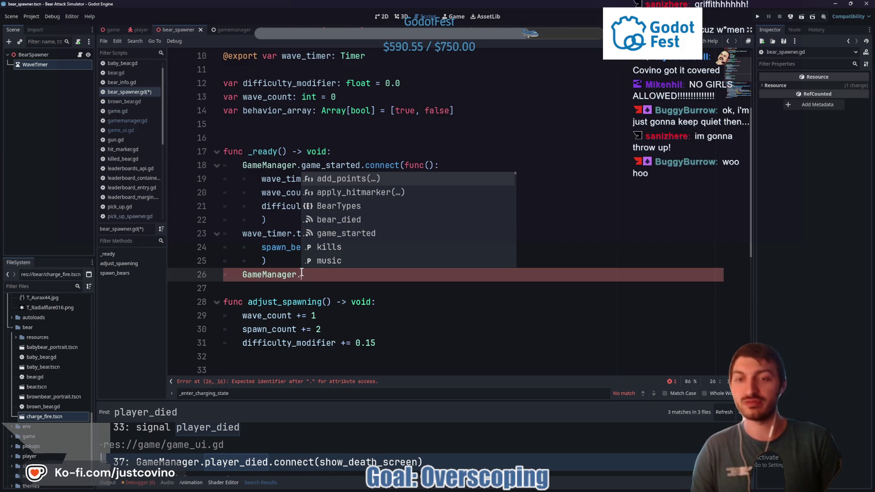
type("pla")
key("Return")
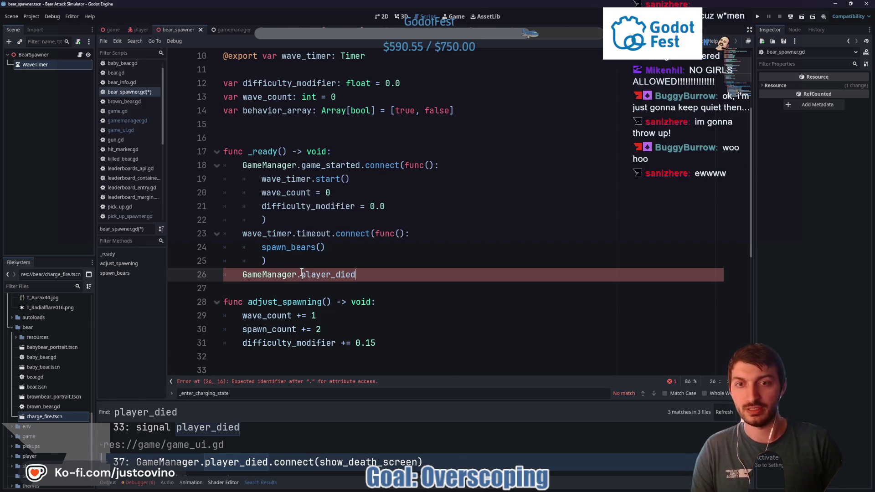
type(".")
key("Return")
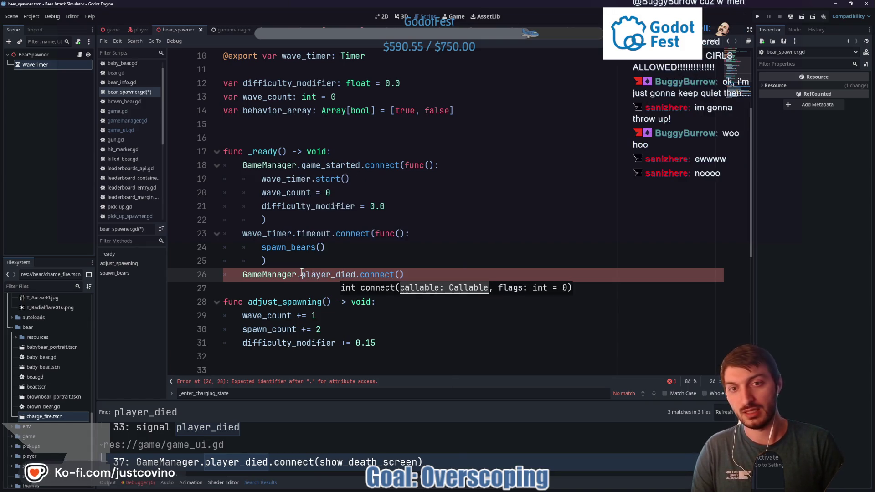
type("func")
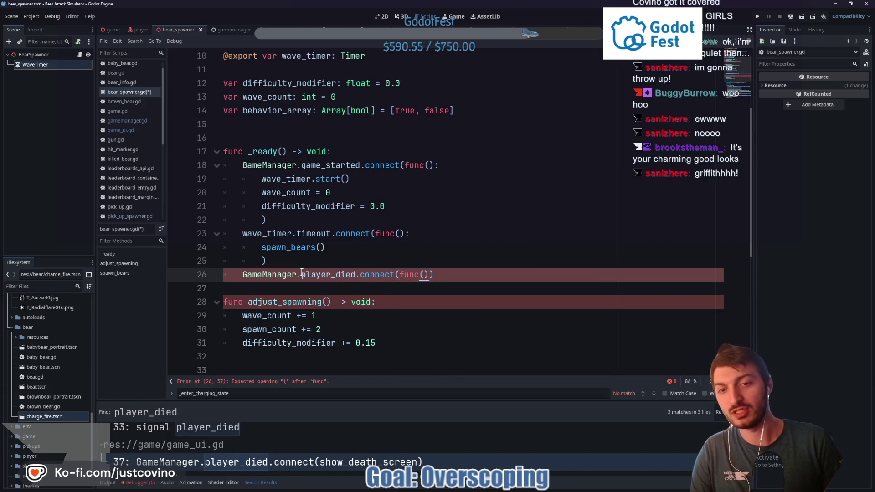
type("():")
key("Return")
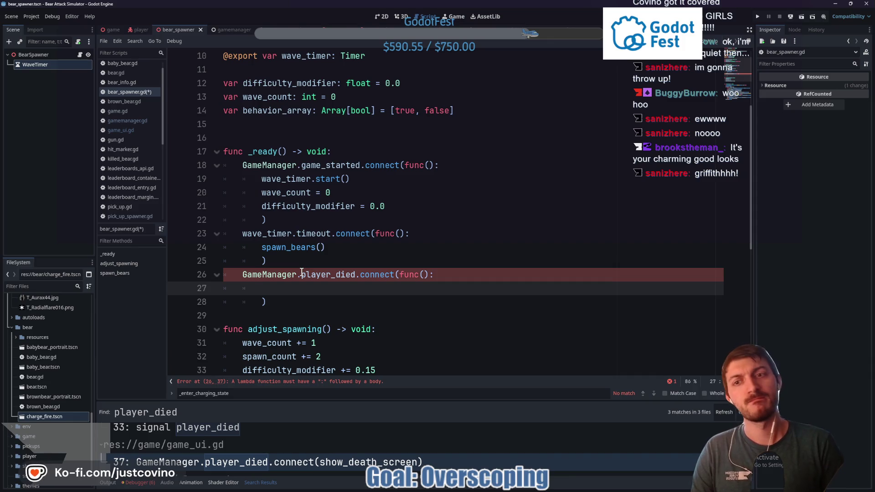
Add wave_timer.stop() as the lambda body and save bear_spawner.gd
type("wav")
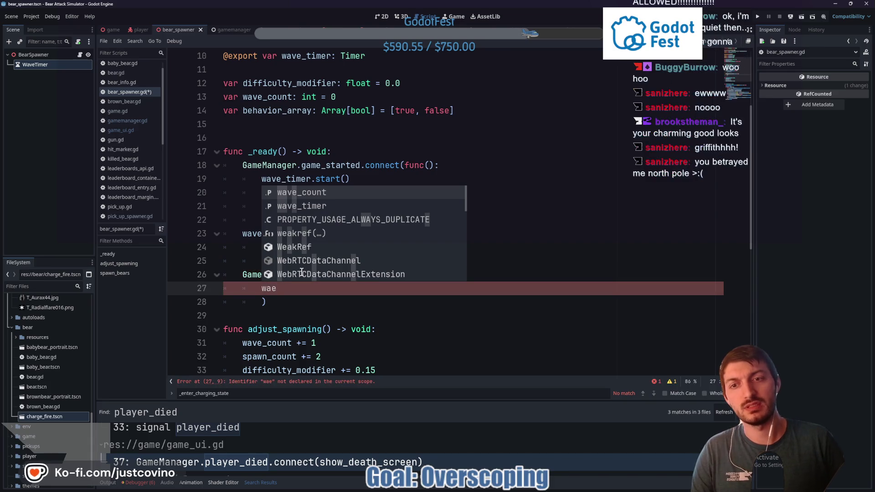
key("Down")
key("Return")
type(".sto")
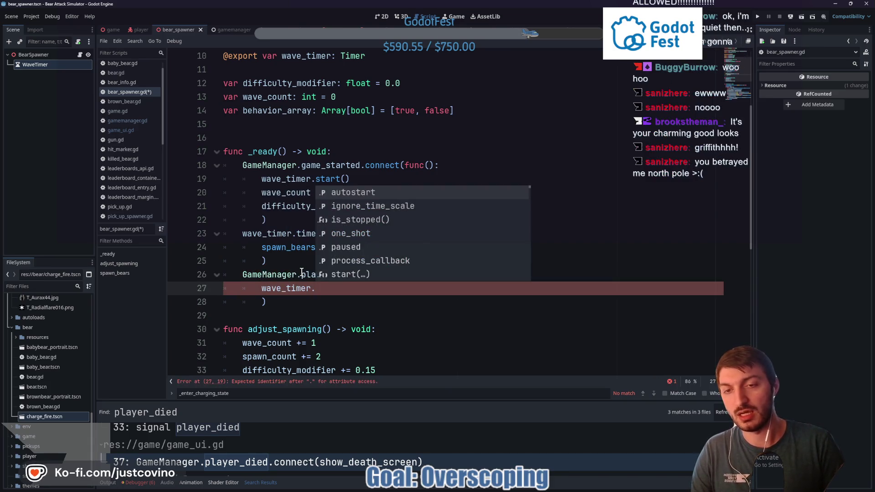
key("Return")
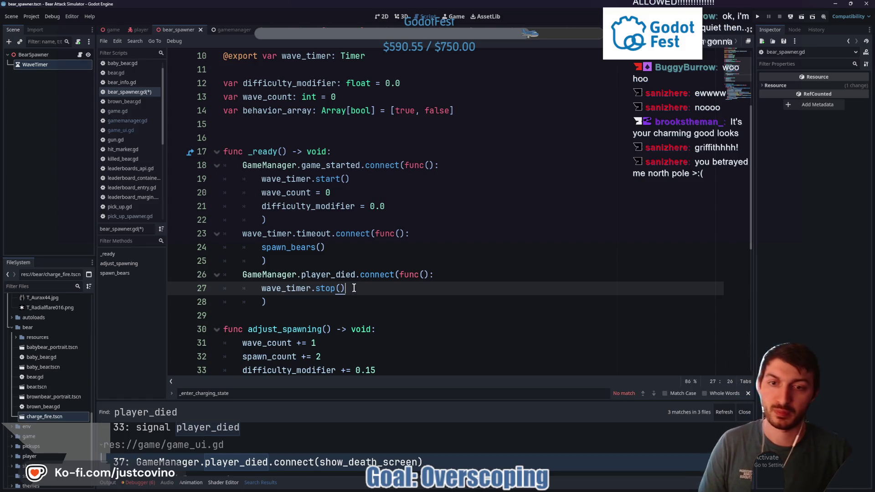
key("ctrl+s")
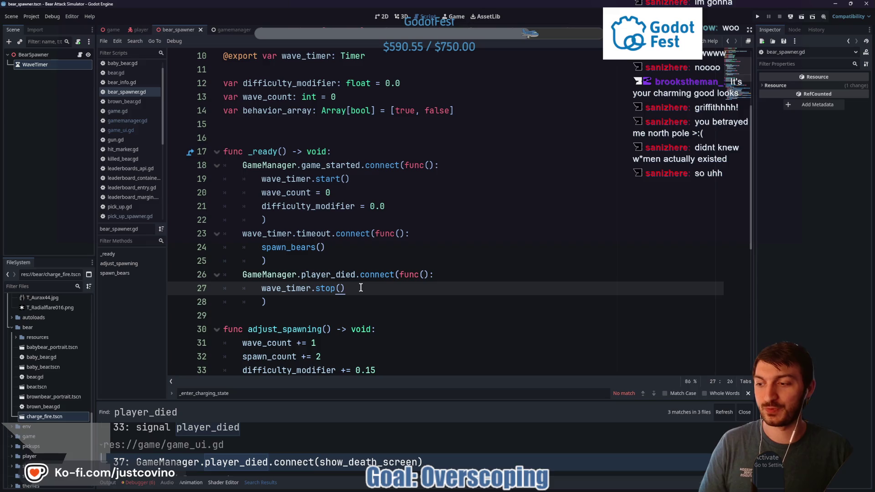
Run the game scene with F5, enter the name 'asdf' and start a fresh round
left_click(111, 29)
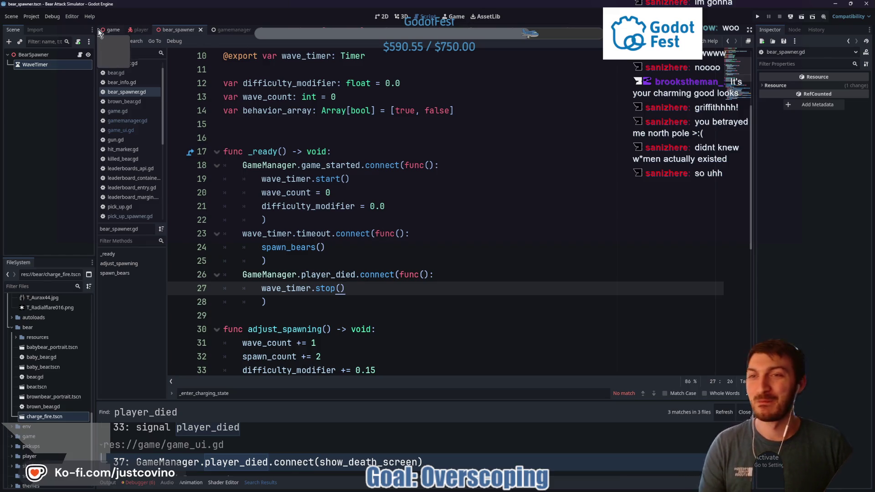
key("F5")
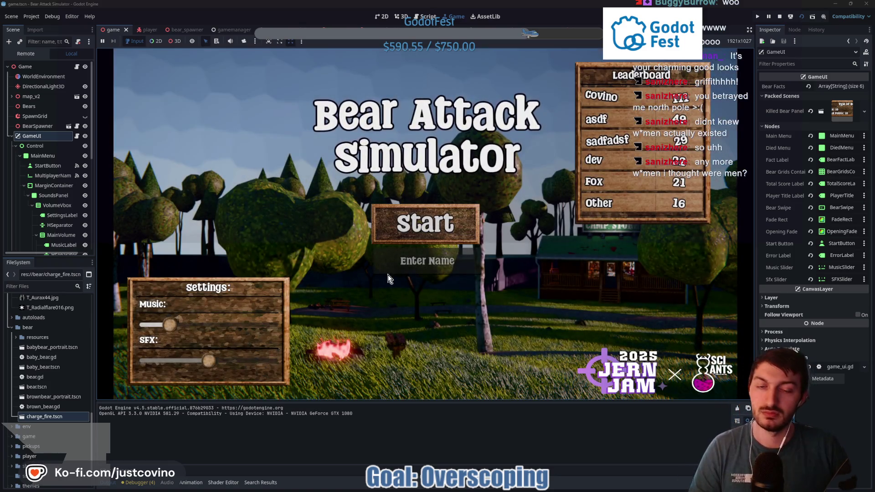
left_click(396, 268)
type("asdf")
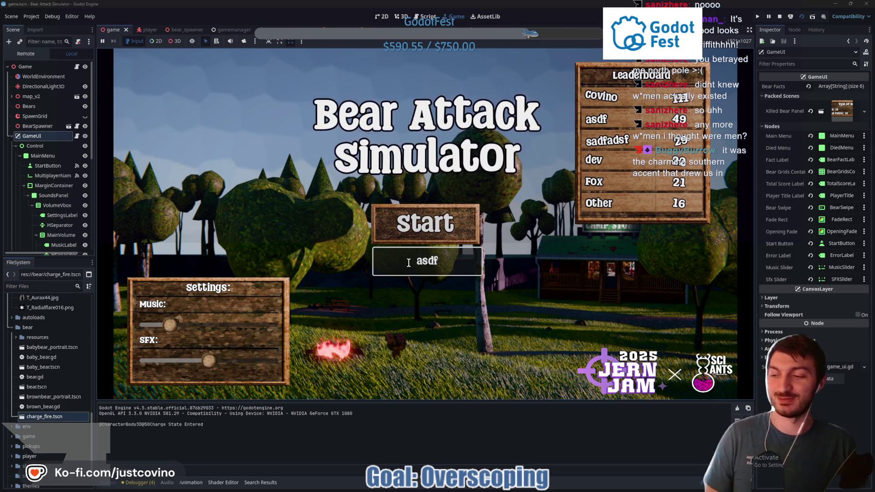
left_click(458, 233)
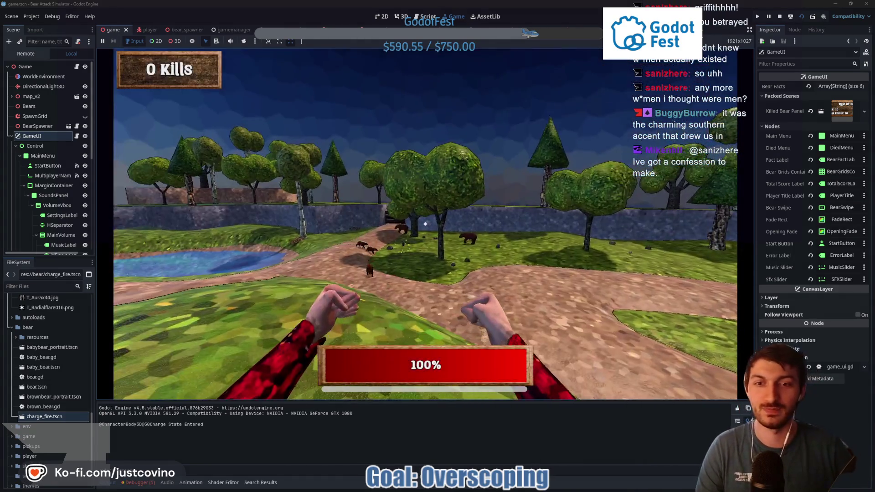
Move through the campground toward the bears and fight them to rack up kills
key("w")
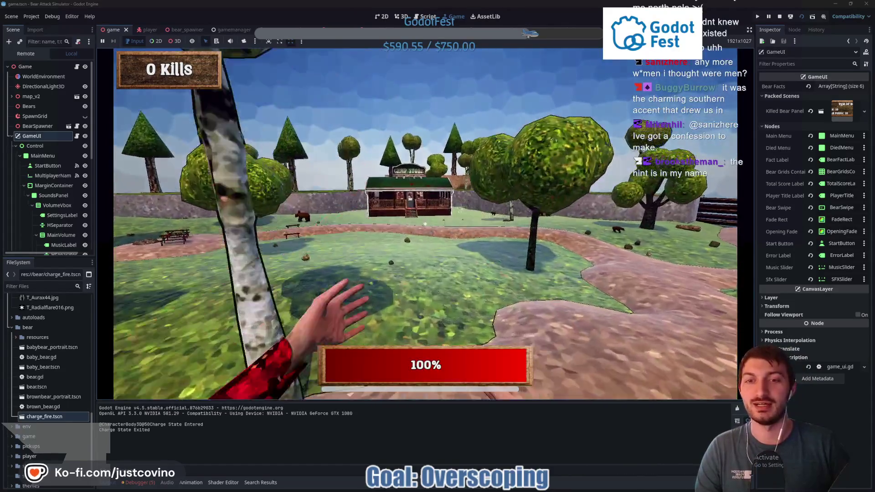
key("w")
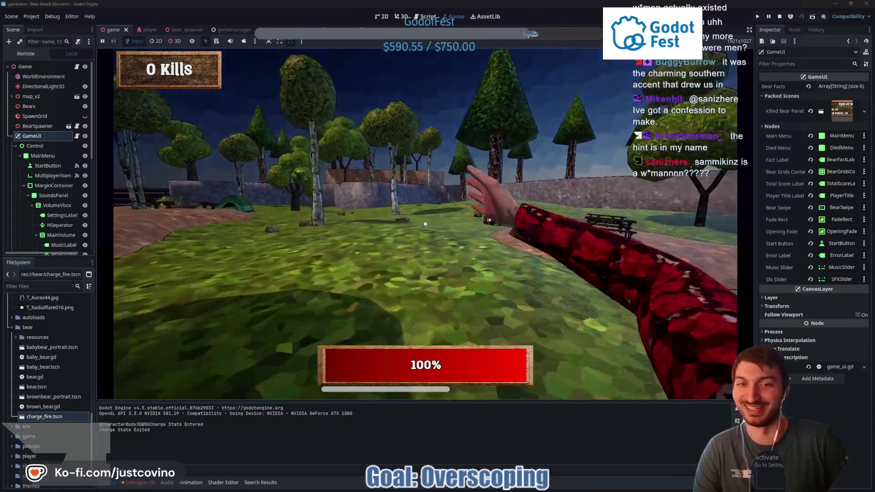
key("w")
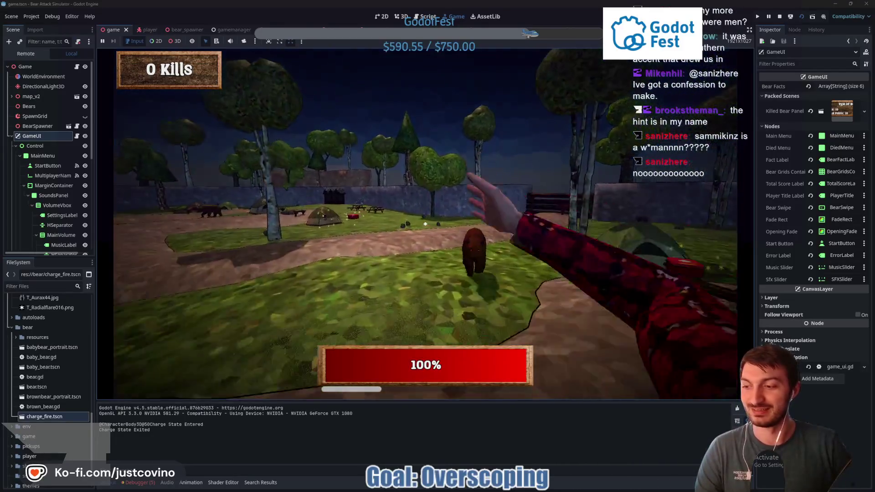
key("w")
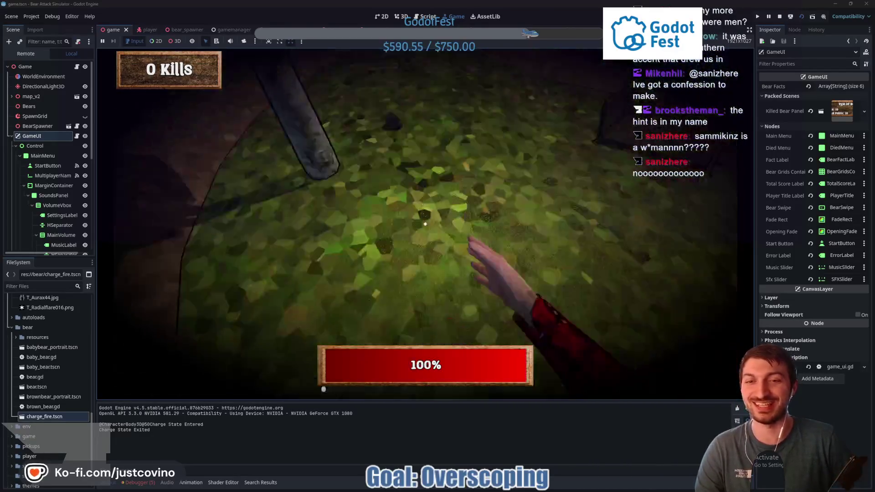
key("w")
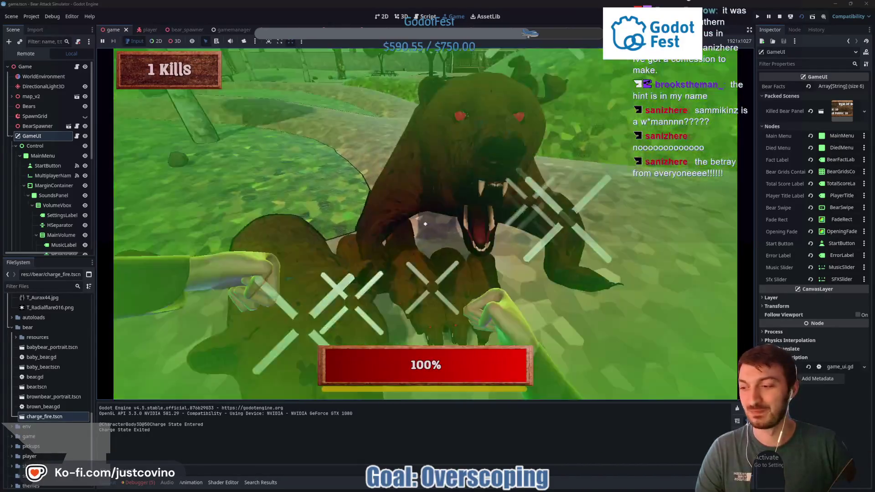
key("w")
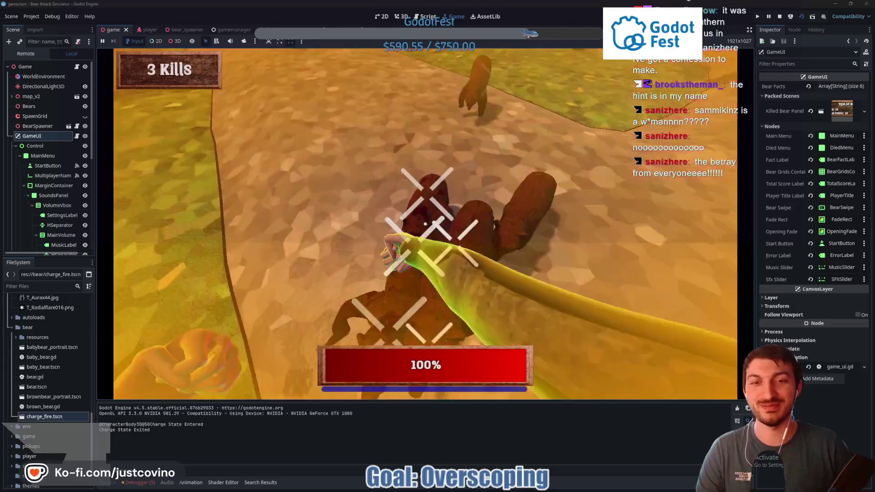
key("w")
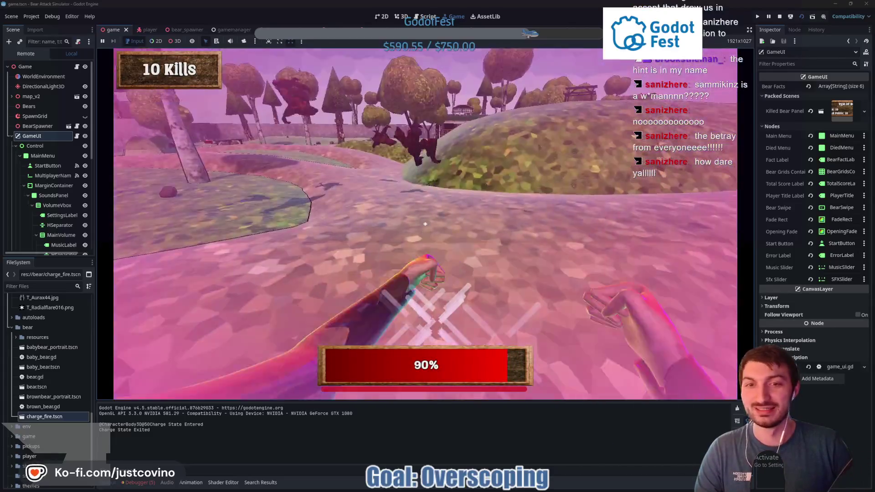
key("w")
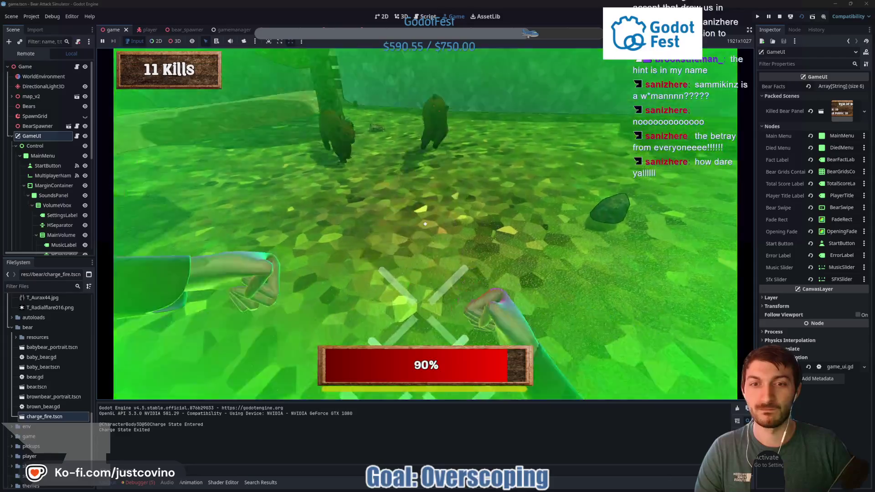
key("w")
key("w")
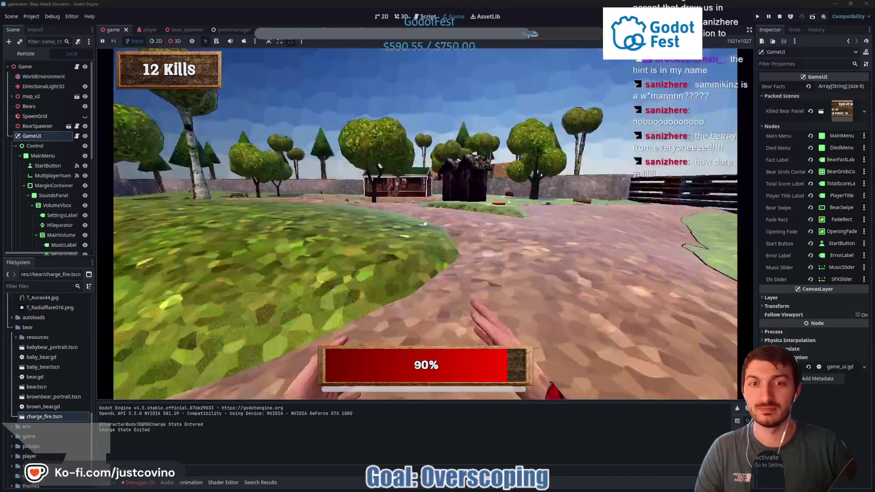
key("w")
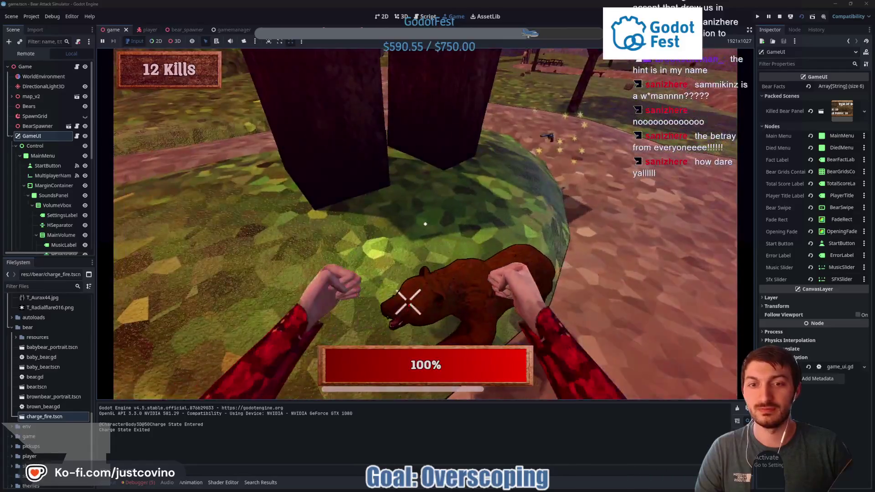
Punch a bear, pick up the revolver and shoot bears down to 2 of 6 rounds
left_click(425, 224)
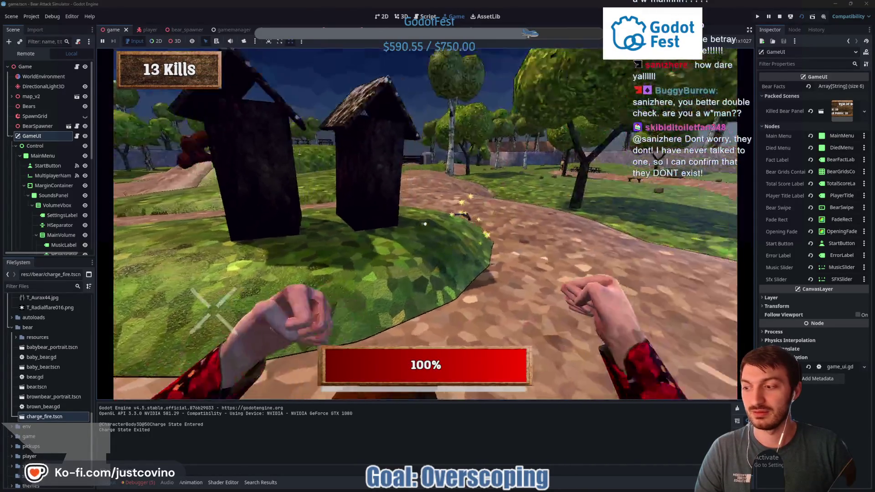
key("w")
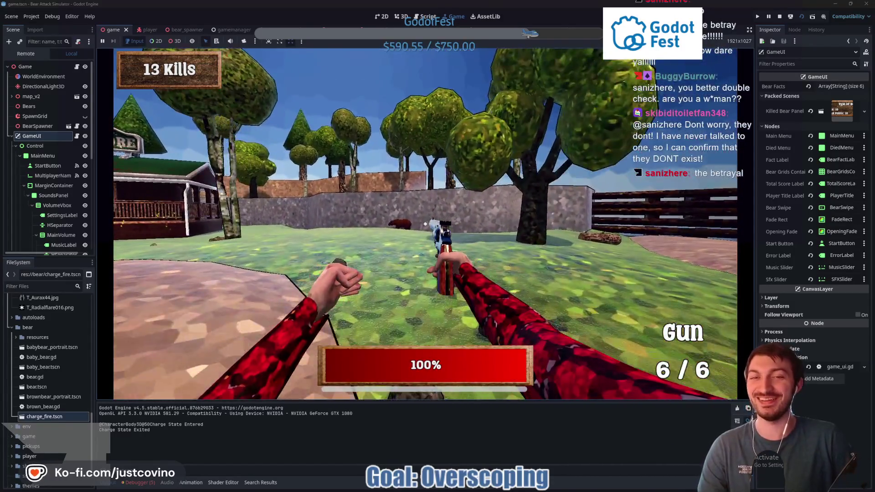
left_click(426, 224)
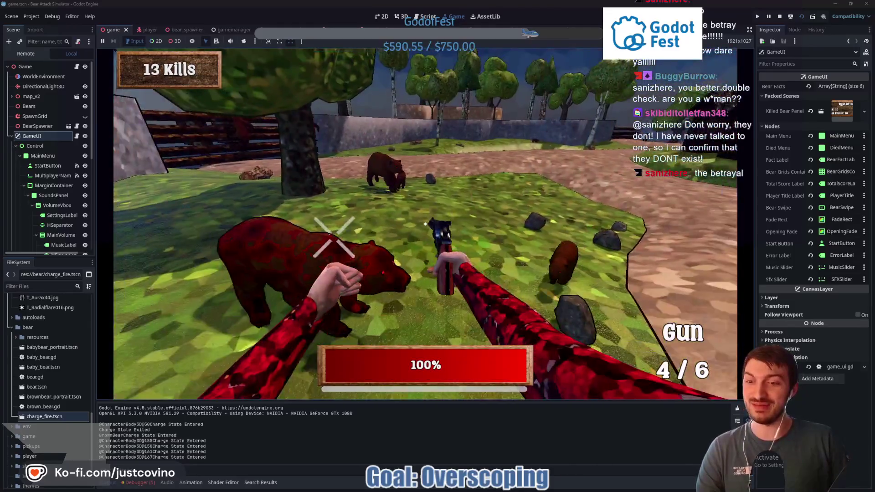
left_click(425, 224)
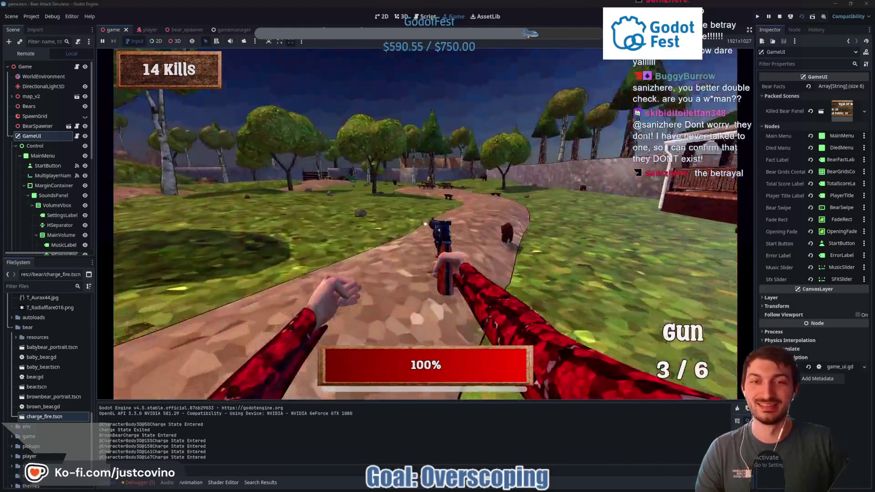
left_click(425, 224)
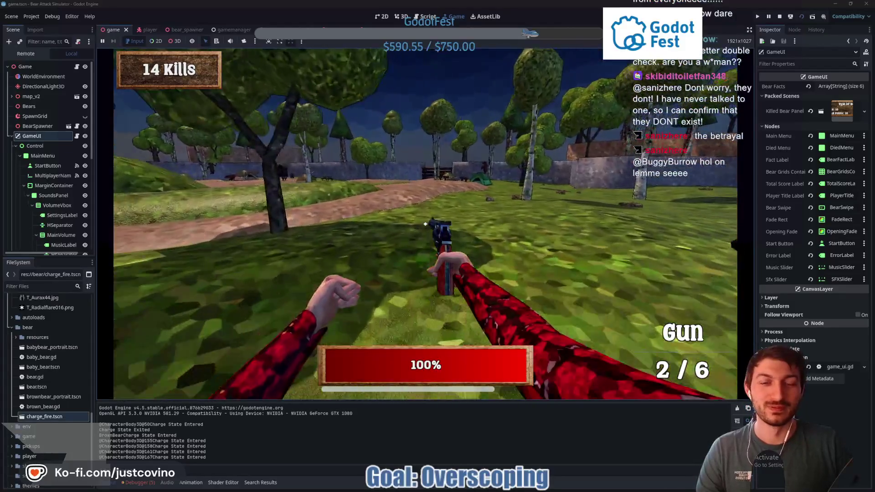
key("w")
key("w")
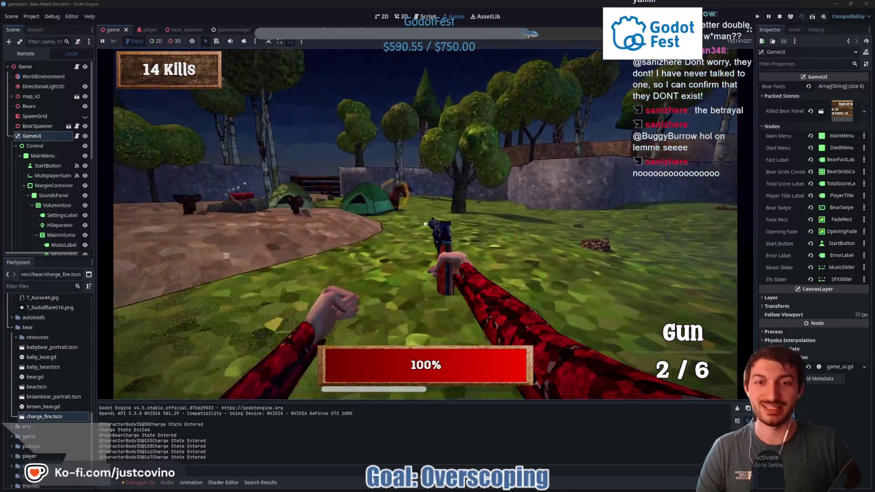
Keep shooting bears, then stop the playtest with F8 and switch to the itch.io edit page
key("s")
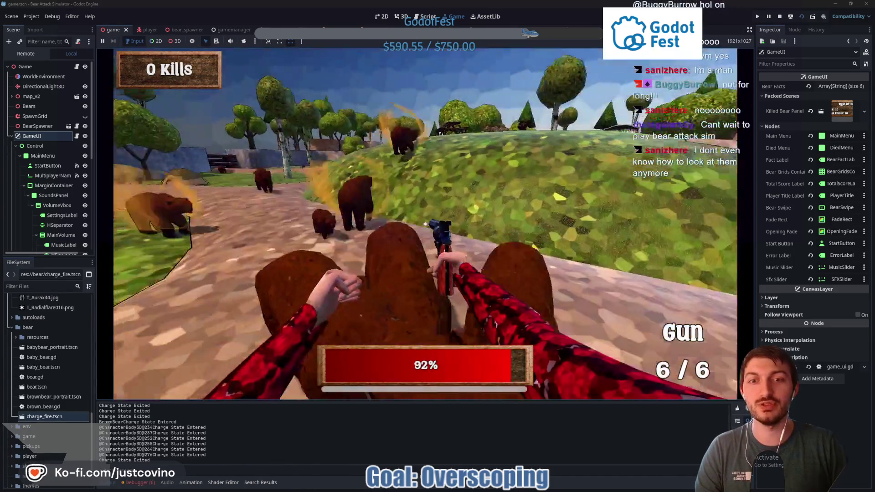
left_click(426, 224)
key("w")
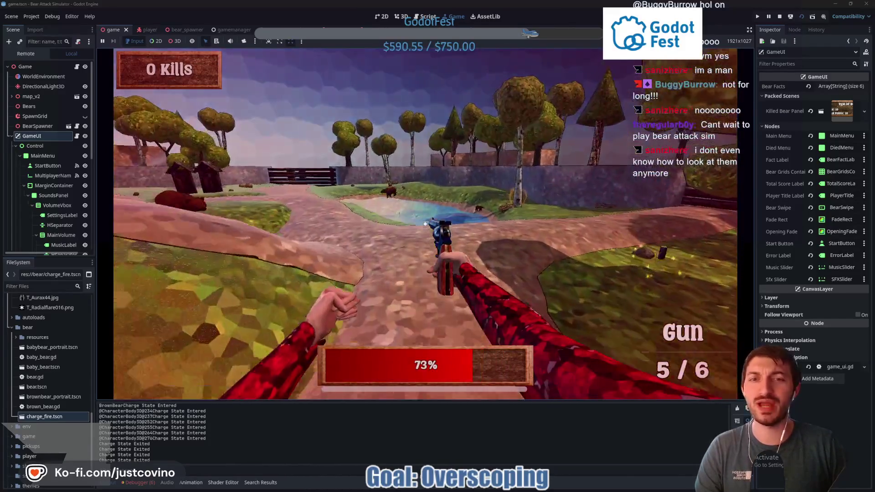
key("w")
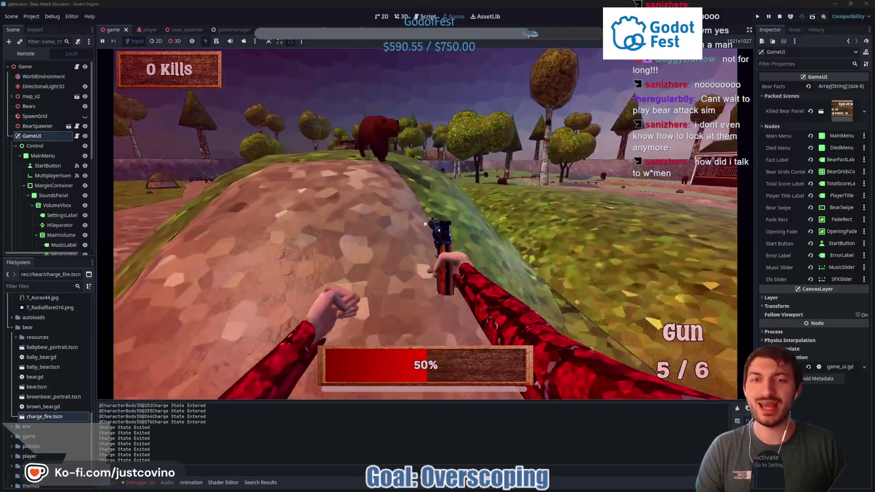
left_click(426, 224)
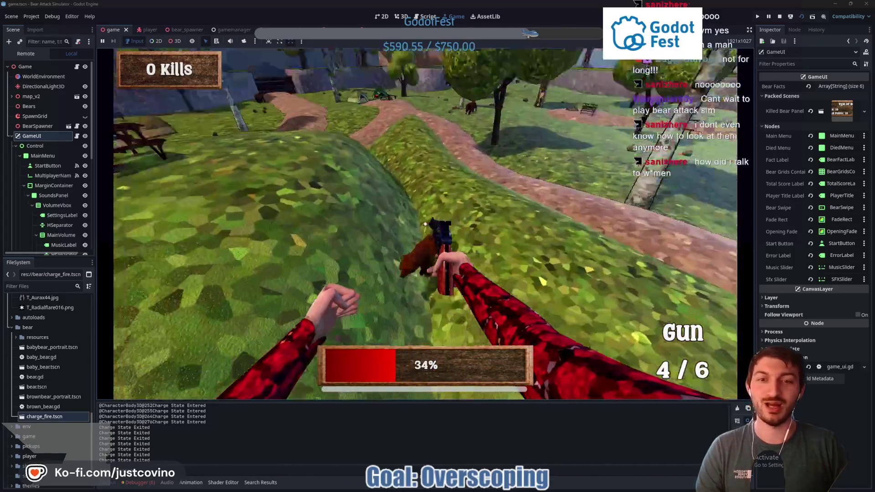
left_click(426, 223)
left_click(426, 224)
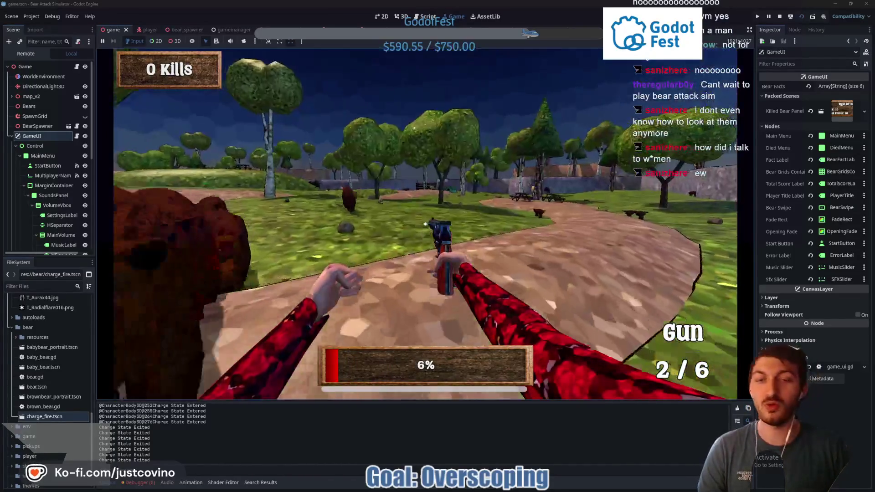
key("F8")
key("alt+Tab")
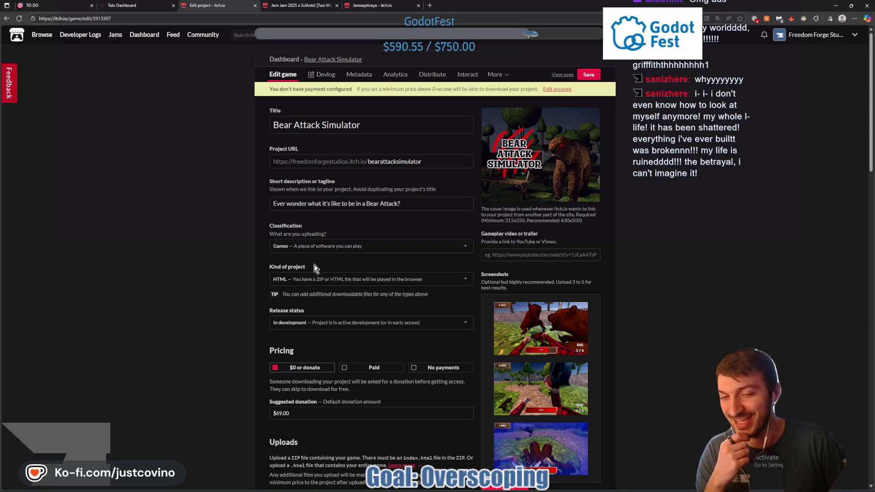
Delete the old BearAttackSimulator_WEB.zip upload from the itch.io Uploads list
scroll(463, 227, "down", 7)
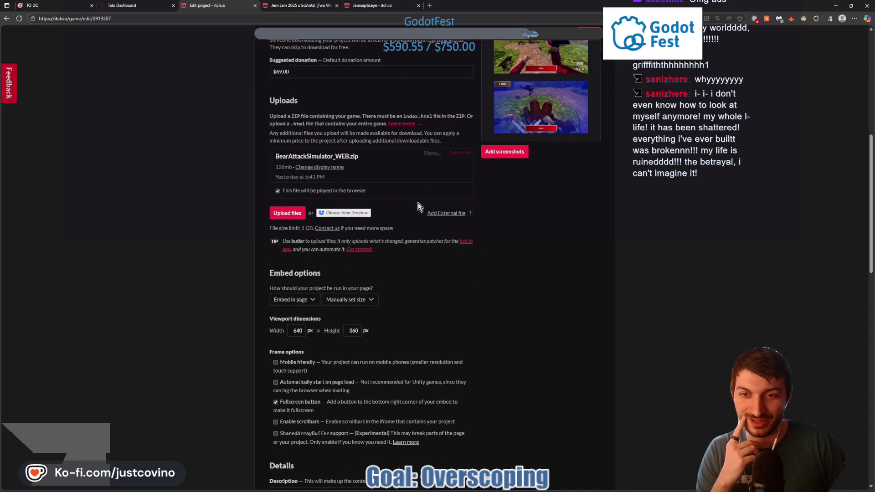
left_click(466, 156)
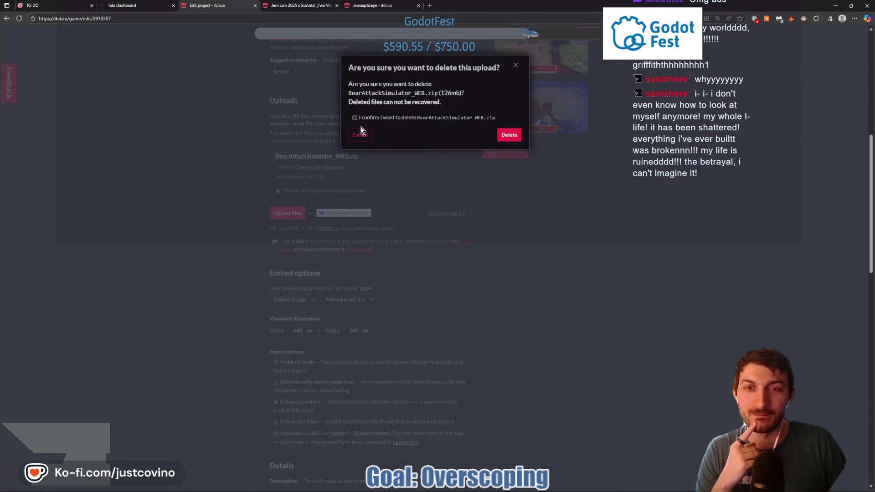
left_click(509, 135)
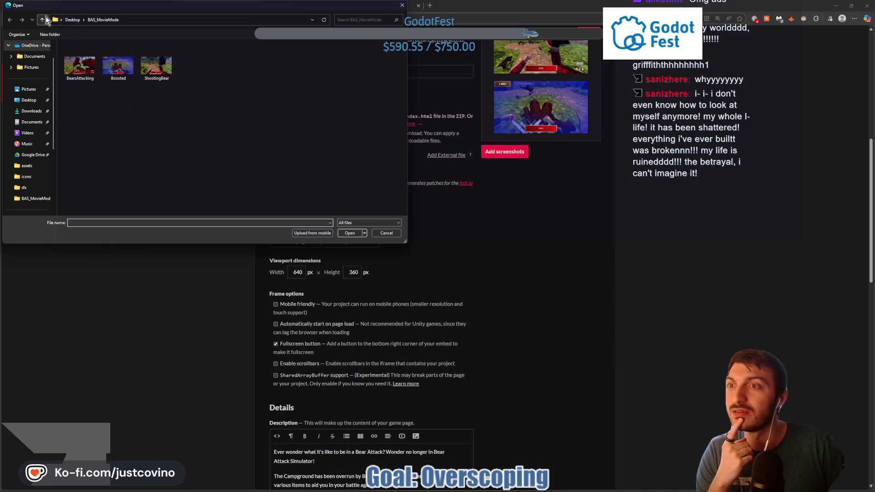
Upload the new BearAttackSimulator_WEB.zip from the Desktop
left_click(46, 18)
scroll(133, 135, "down", 5)
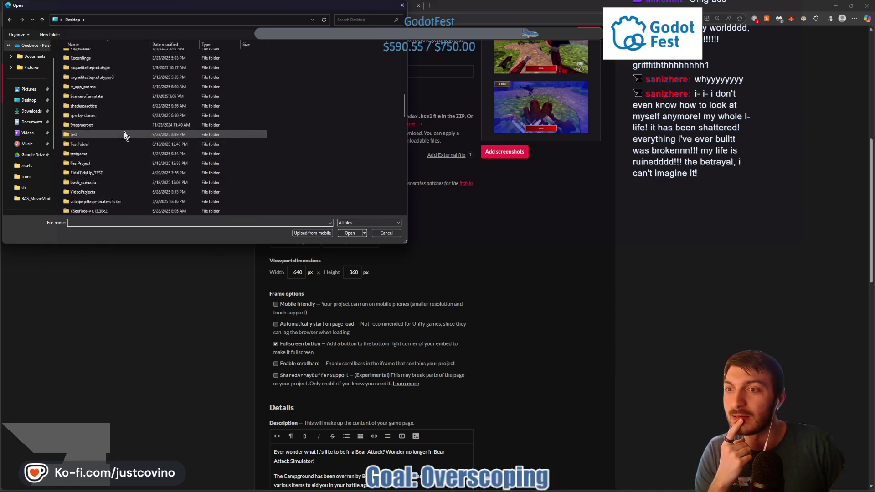
scroll(125, 136, "down", 6)
left_click(112, 115)
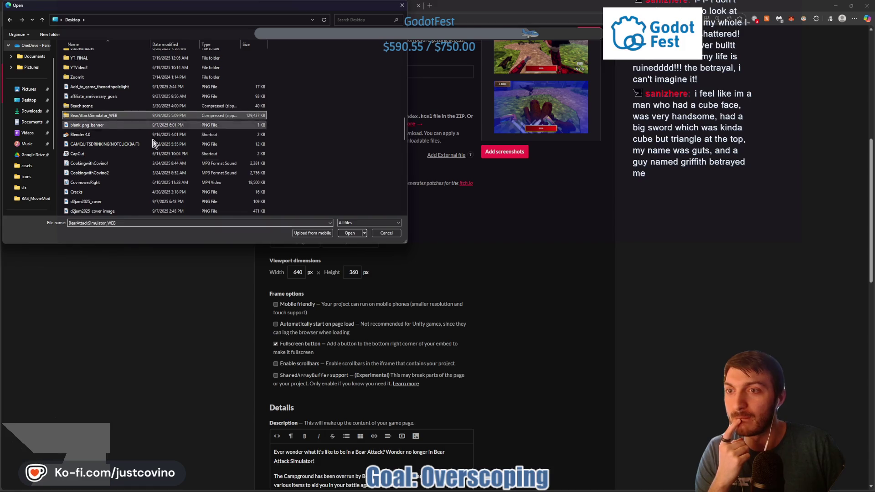
left_click(349, 233)
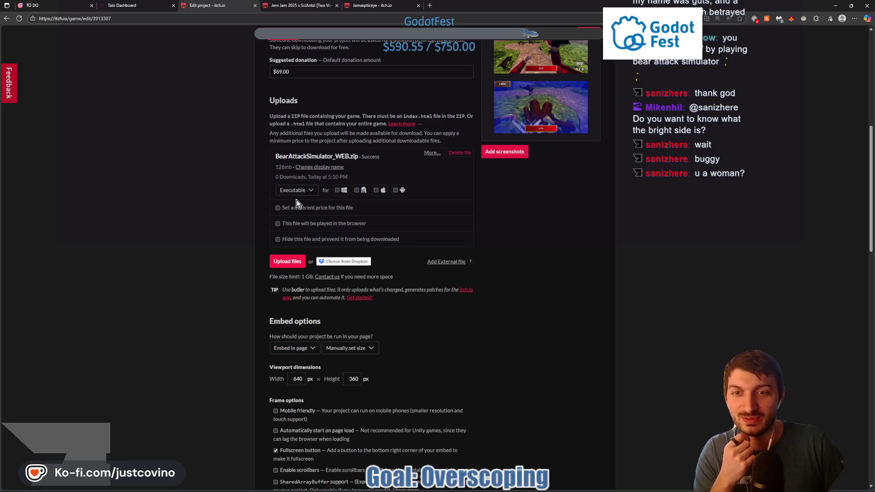
Mark the zip as playable in the browser, save the page, and run the game fullscreen
left_click(277, 224)
scroll(575, 183, "up", 3)
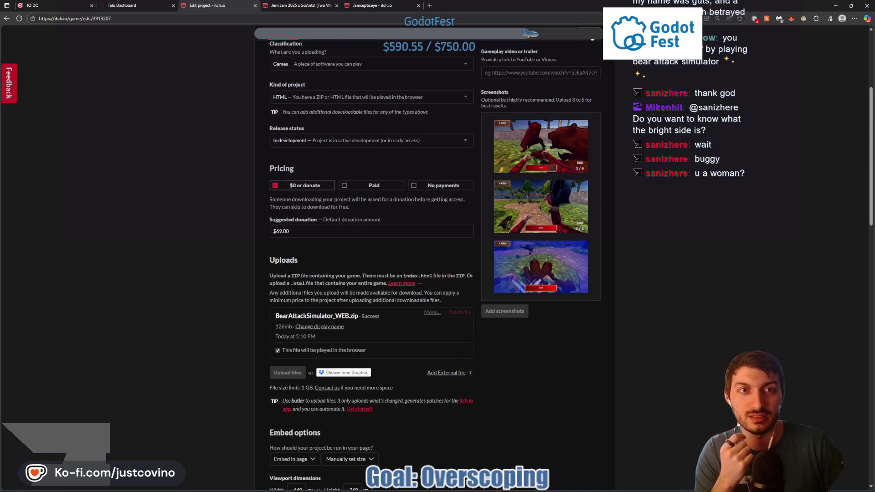
left_click(568, 36)
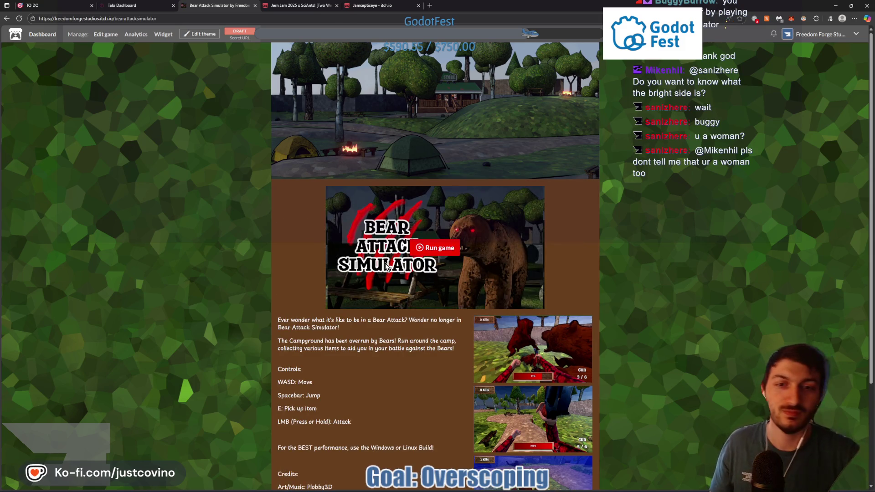
left_click(441, 252)
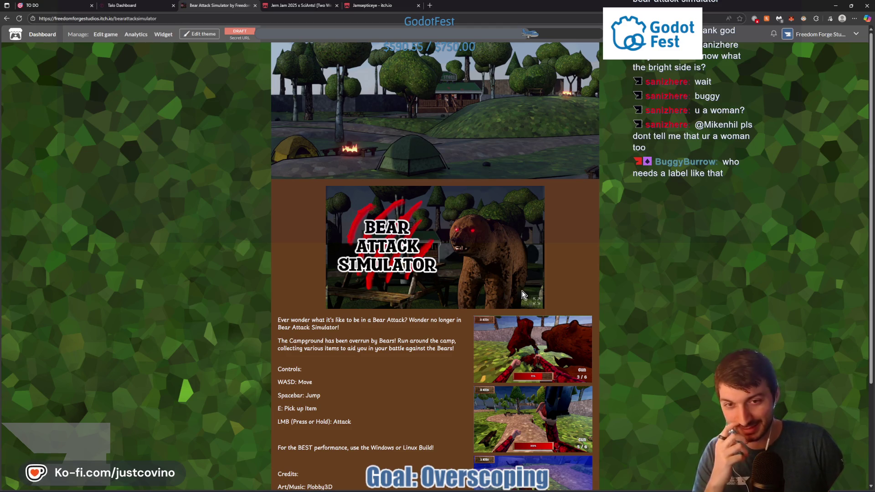
left_click(537, 302)
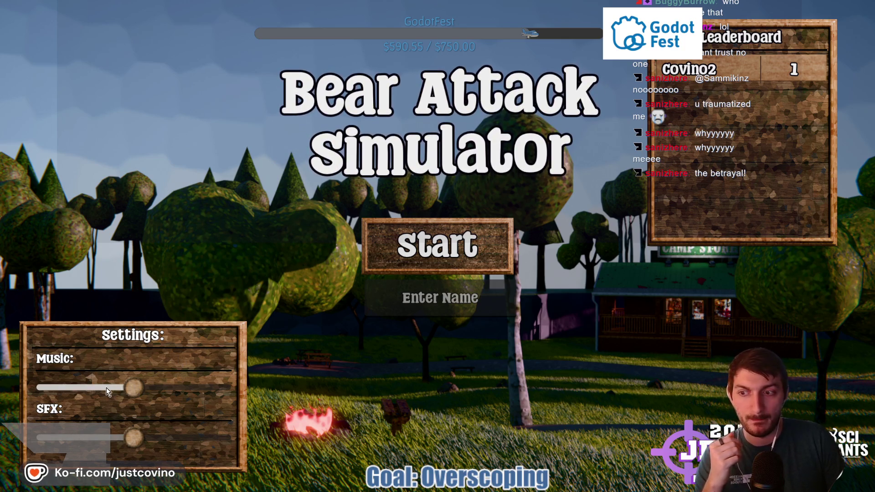
Lower the music volume and enter 'test' as the player name
left_click_drag(108, 392, 101, 388)
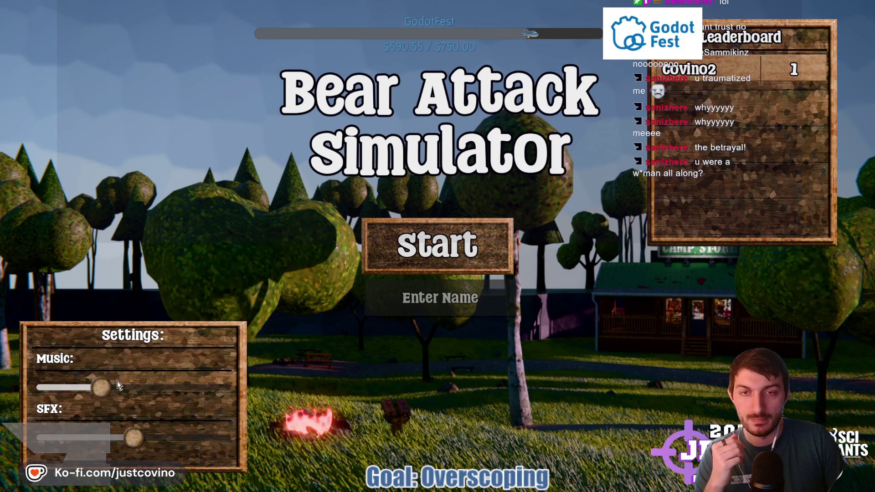
left_click(416, 296)
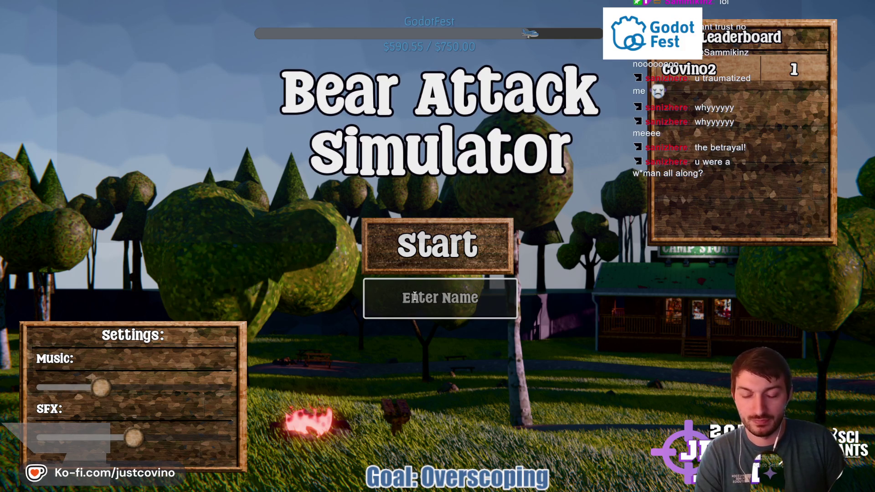
type("test")
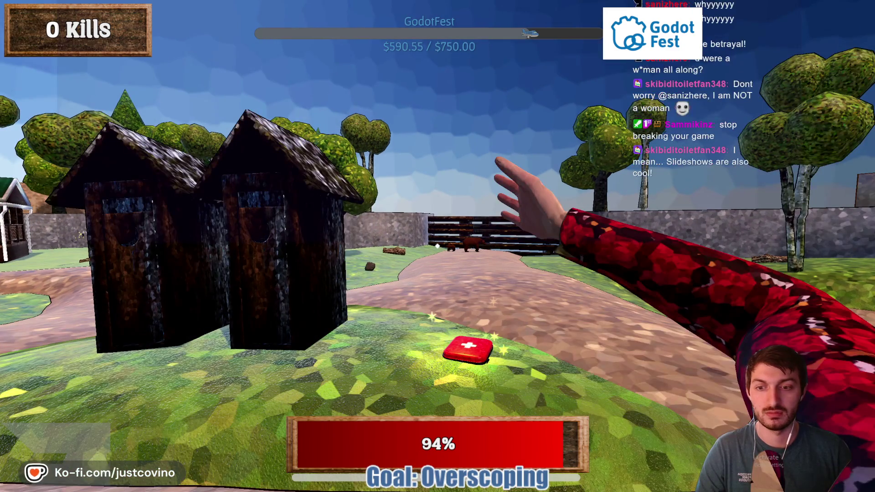
Grab the medkit to bring health back to 100%
key("e")
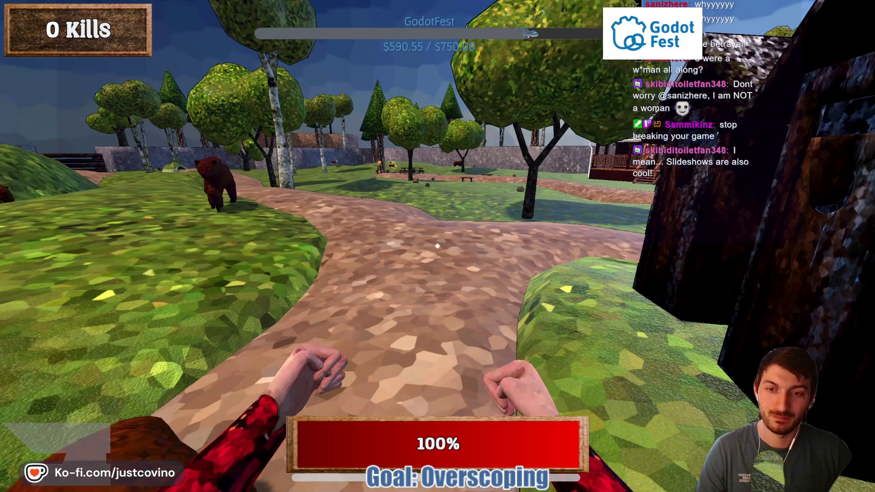
key("Escape")
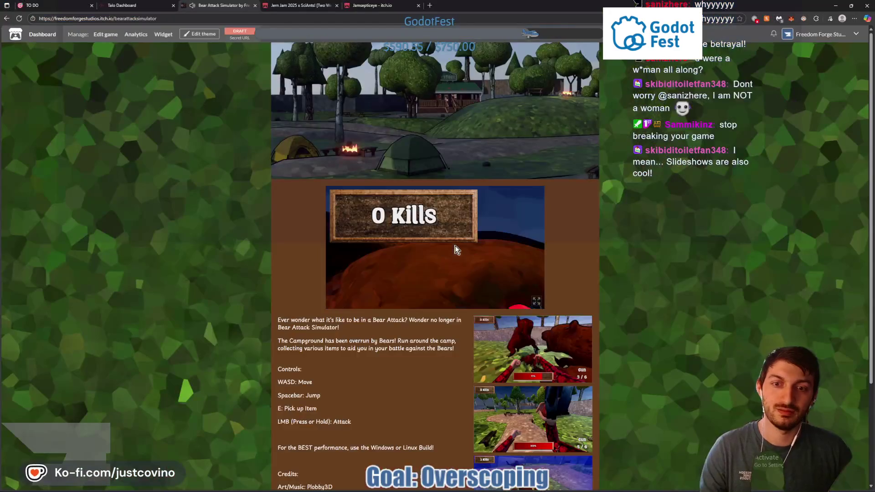
left_click(502, 299)
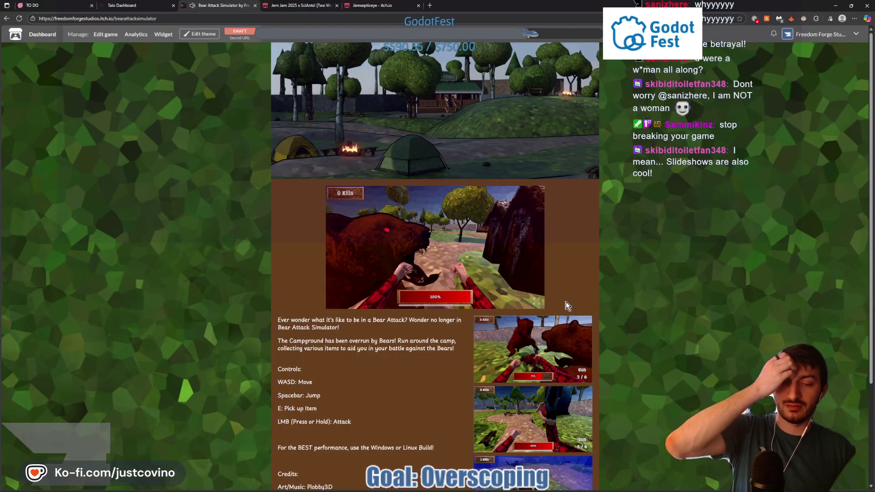
Return the game to fullscreen with music lowered and resume the simulation
left_click(537, 301)
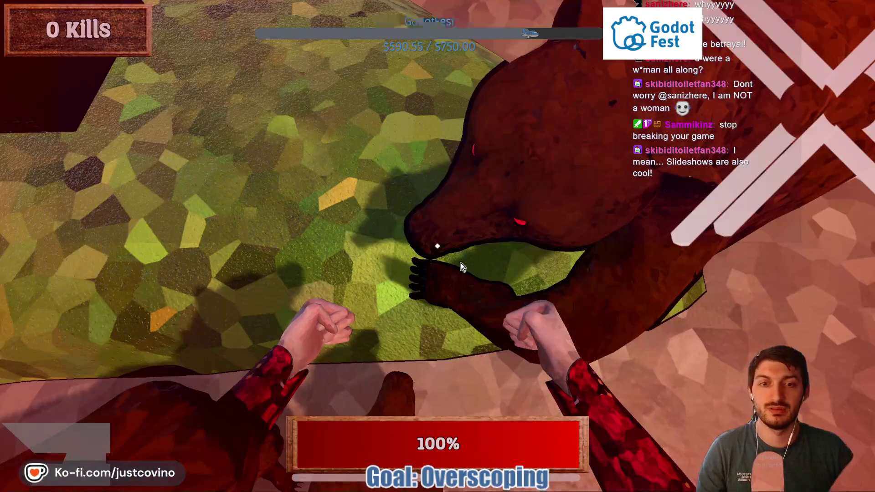
key("Escape")
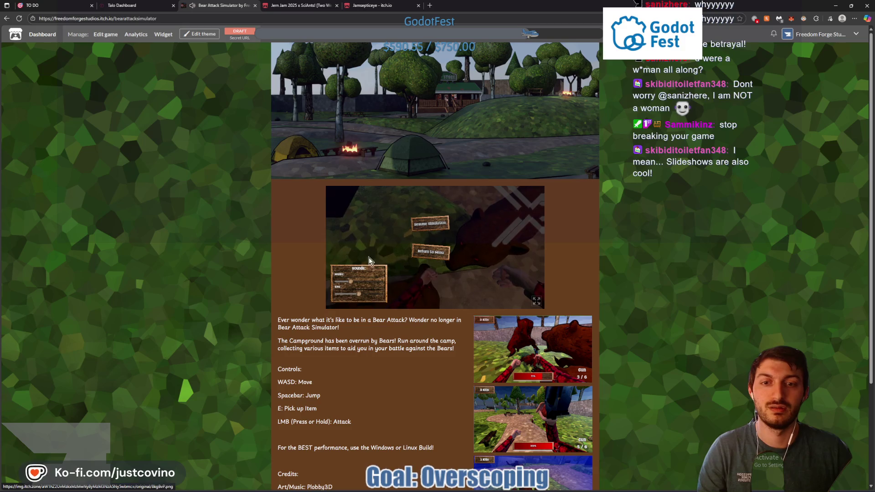
left_click_drag(351, 282, 343, 286)
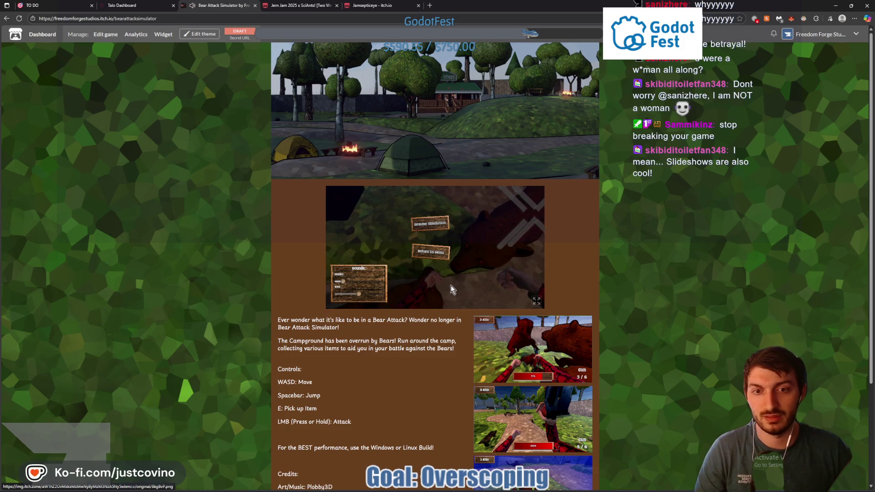
left_click(537, 301)
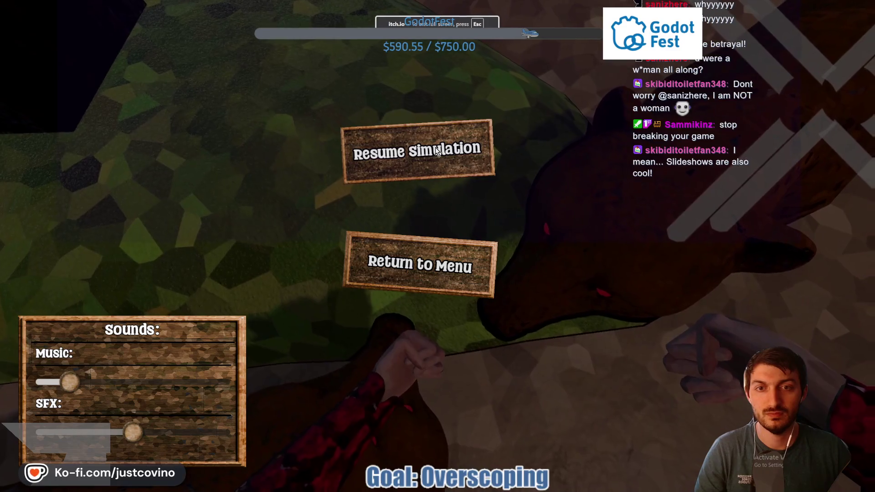
left_click(436, 146)
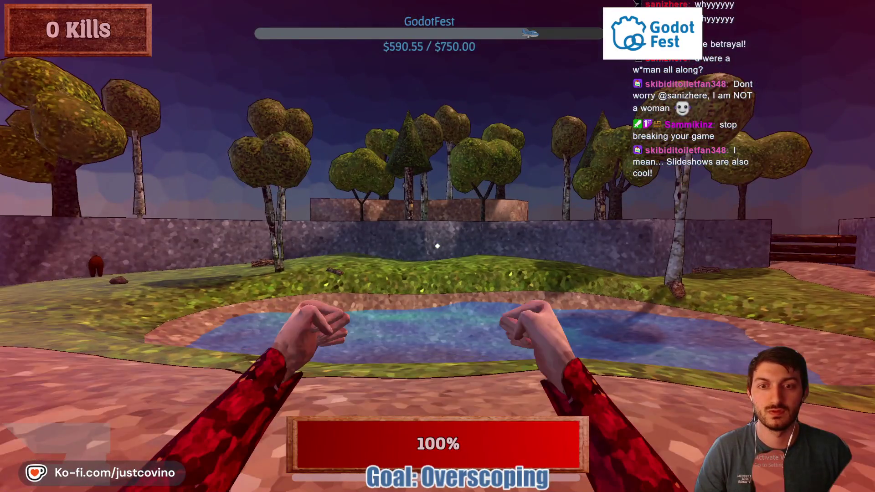
Punch the swarming bears repeatedly while turning and walking toward the camp store
left_click(438, 246)
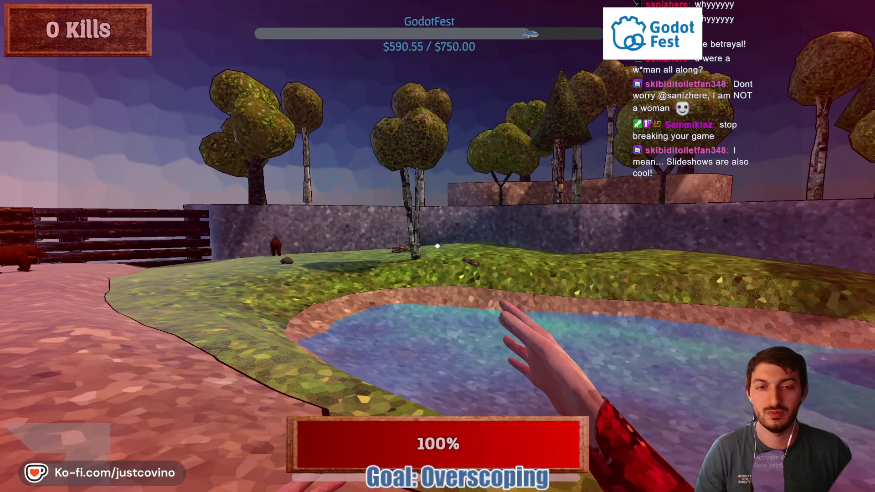
left_click(438, 246)
left_click(438, 246)
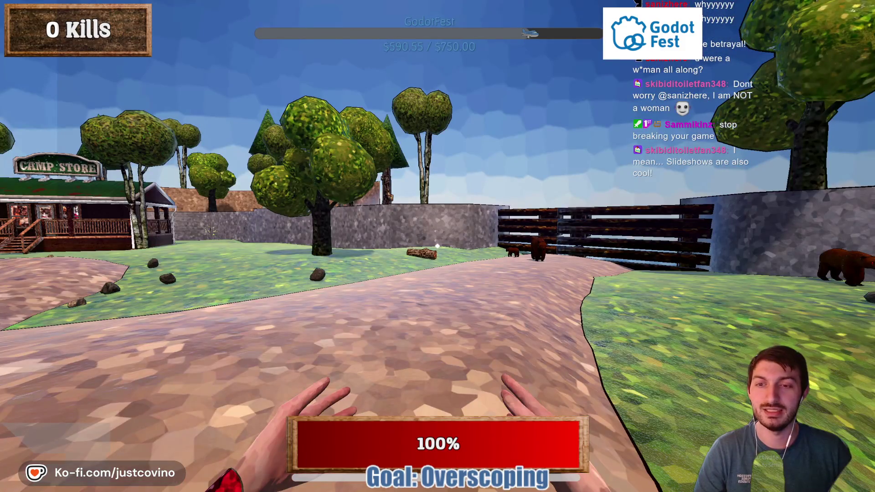
left_click(438, 246)
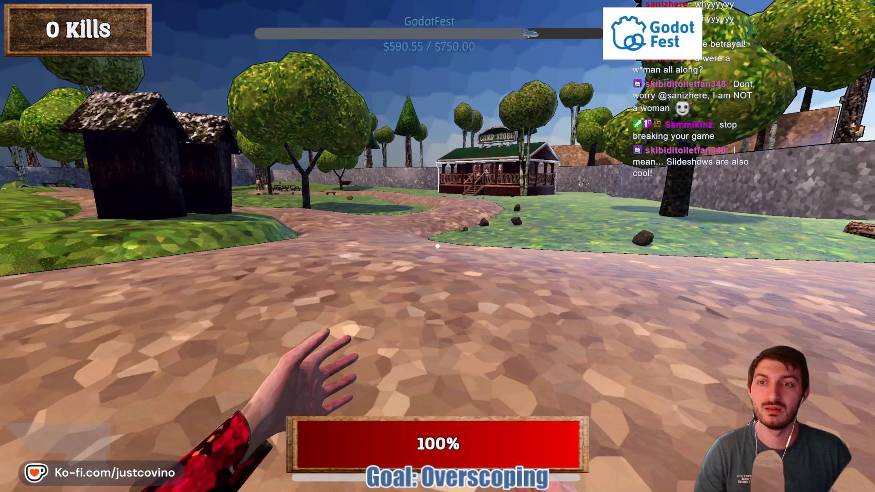
left_click(437, 247)
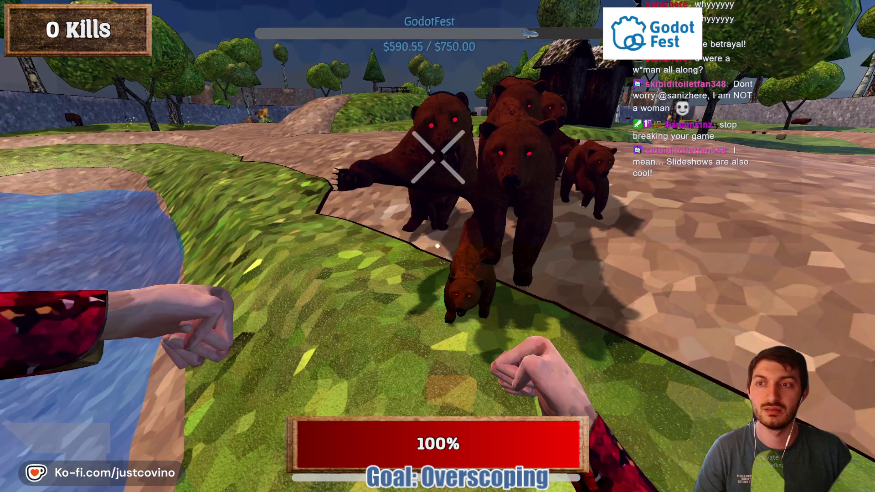
left_click(438, 246)
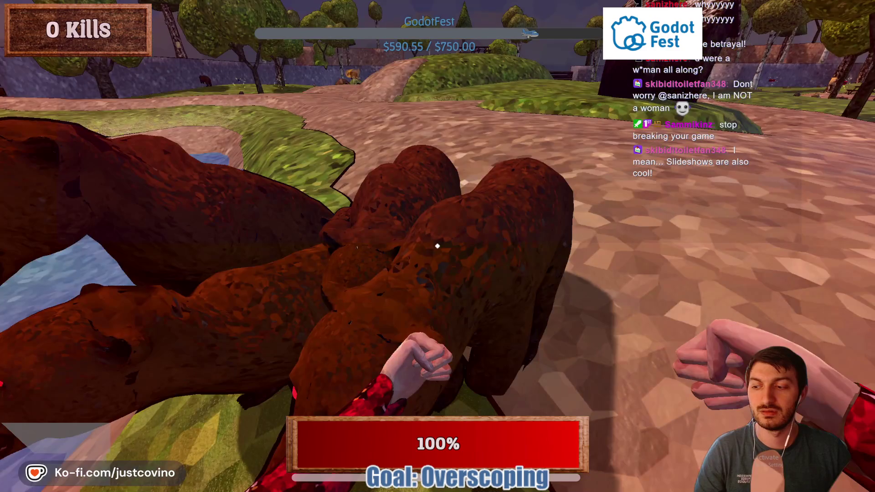
left_click(438, 246)
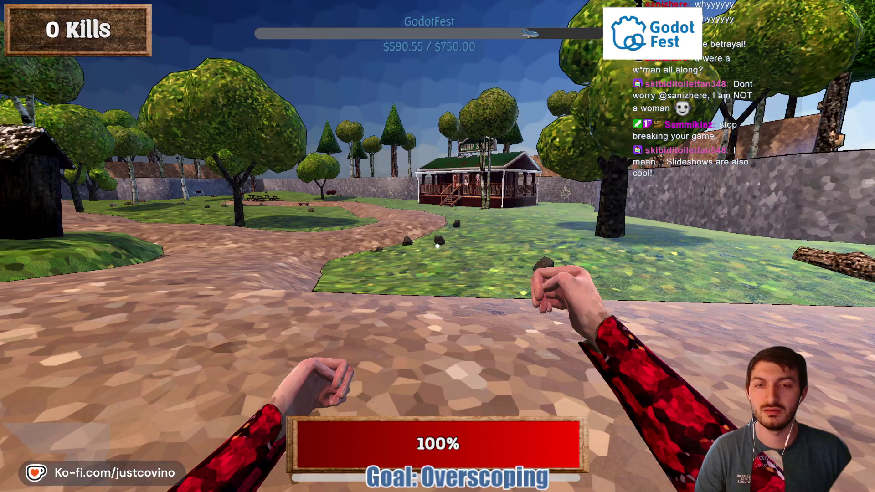
left_click(438, 246)
key("w")
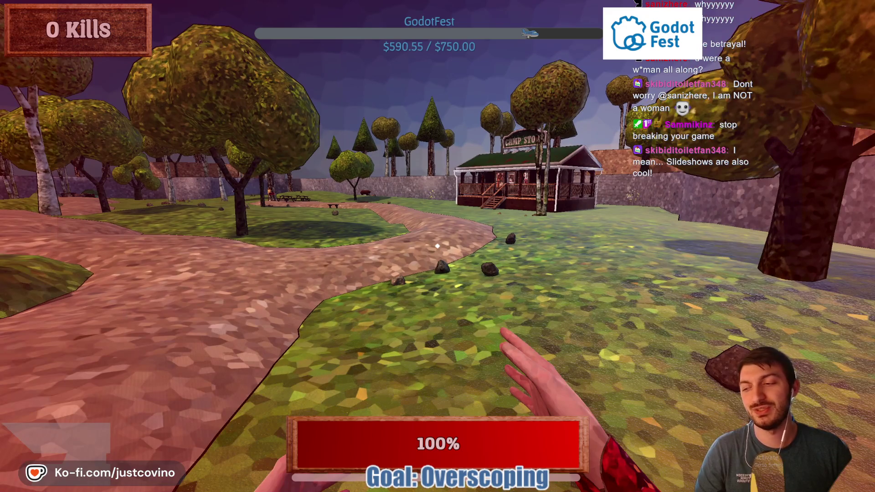
left_click(438, 246)
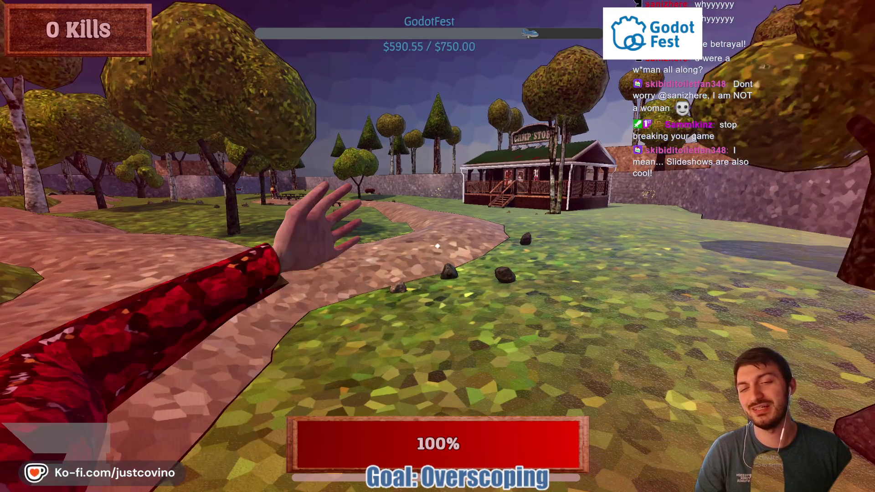
key("w")
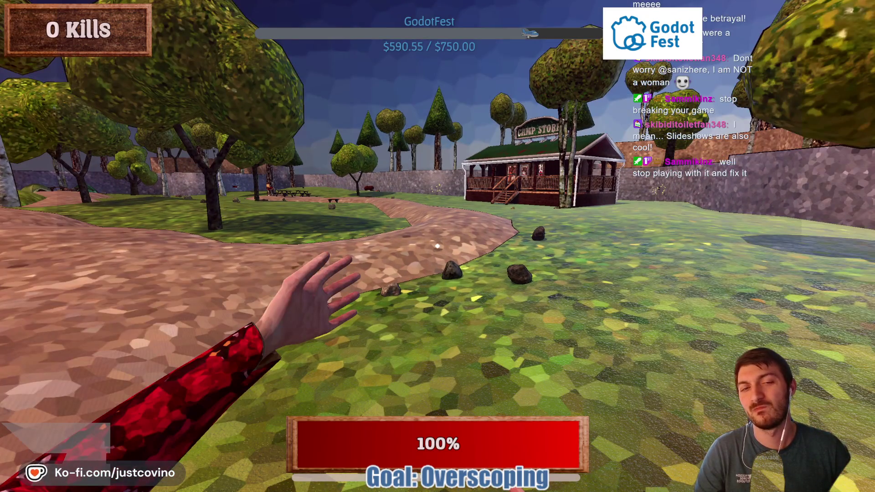
right_click(438, 247)
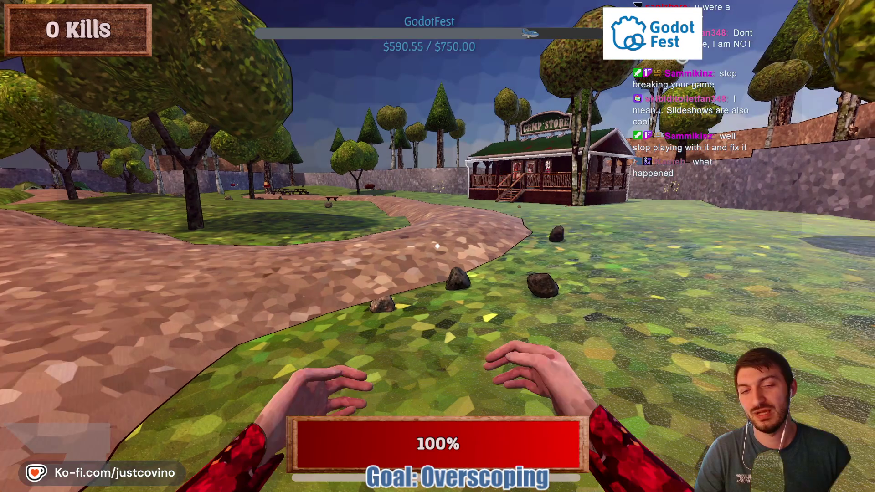
Walk up to the camp store while swinging attacks at the bears
key("w")
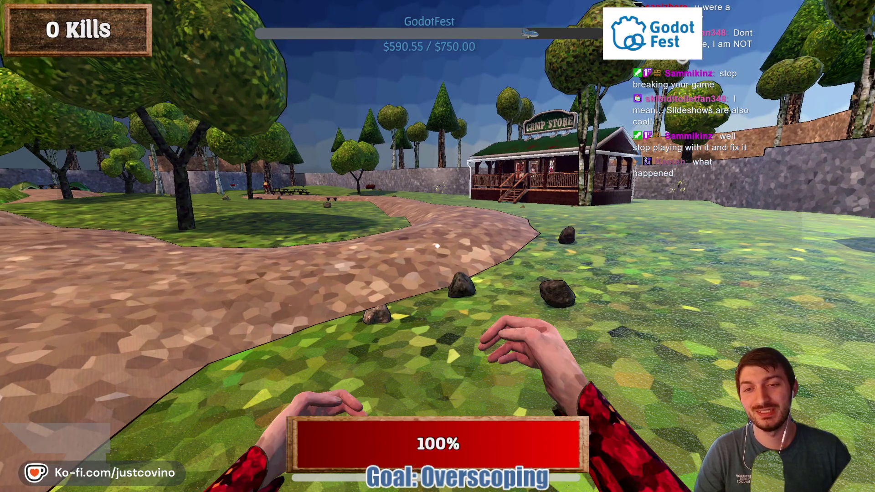
key("w")
left_click(437, 246)
key("w")
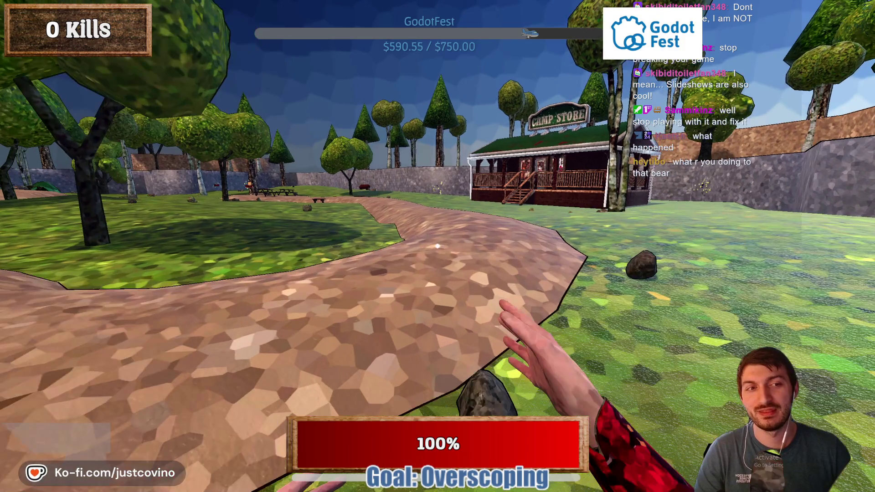
key("w")
left_click(437, 246)
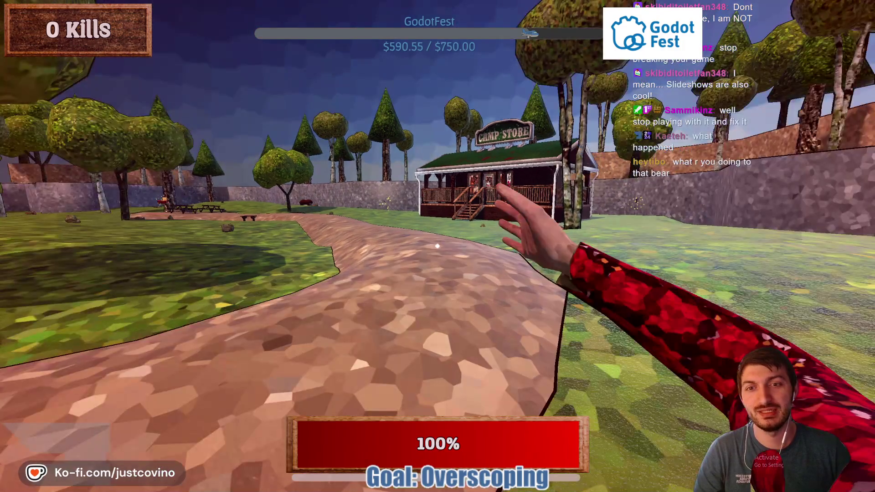
key("w")
key("w")
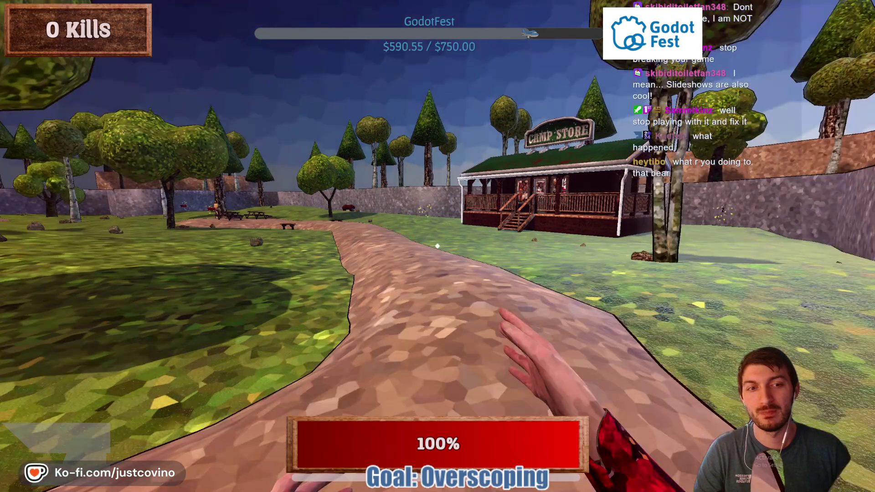
left_click(437, 246)
key("w")
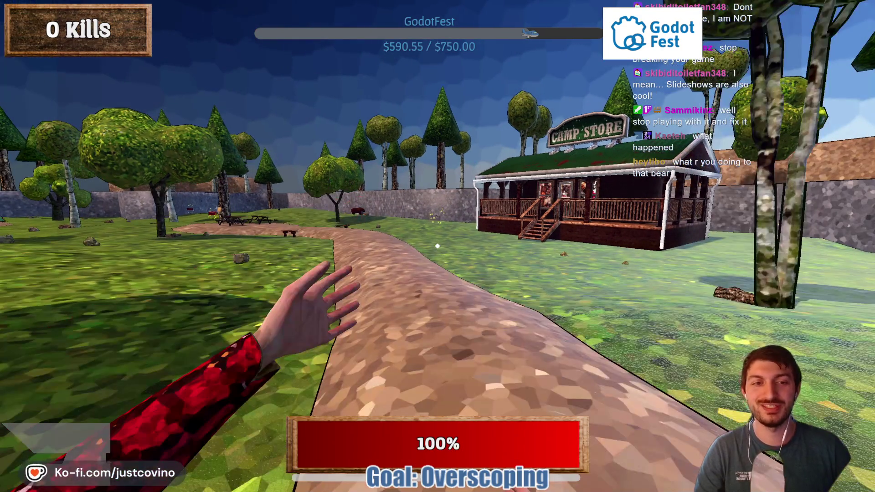
key("w")
left_click(437, 247)
key("w")
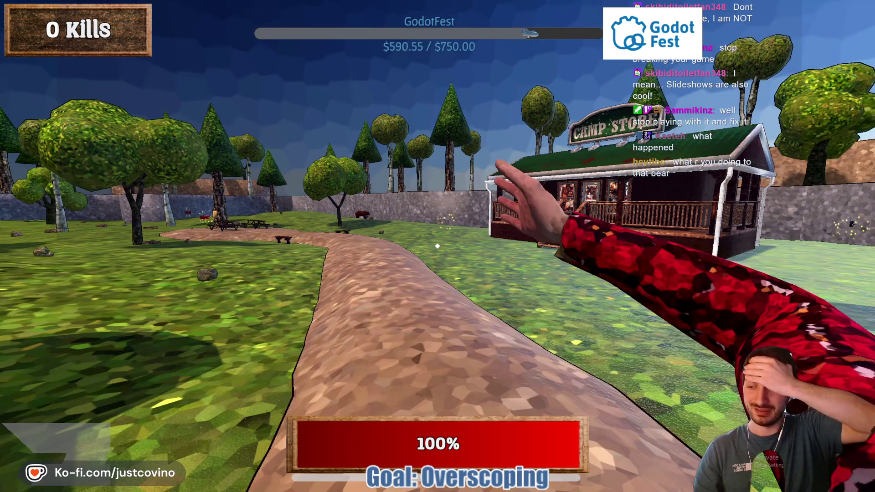
key("w")
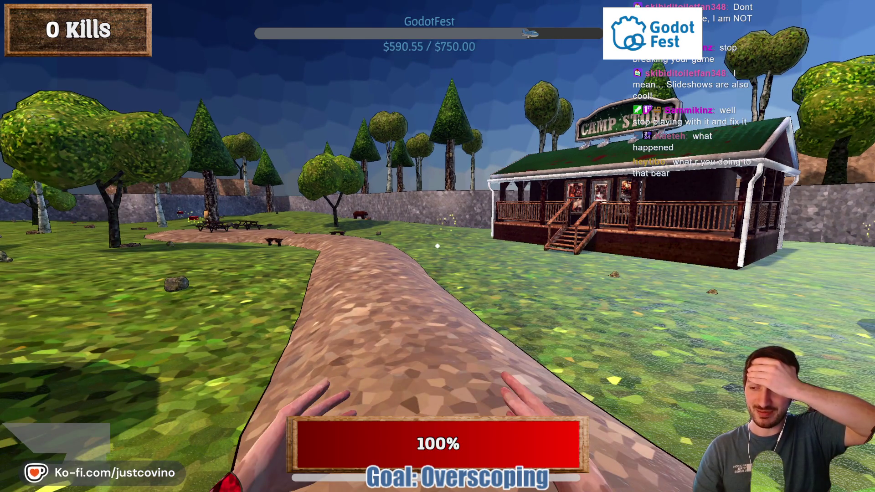
key("w")
left_click(437, 247)
key("w")
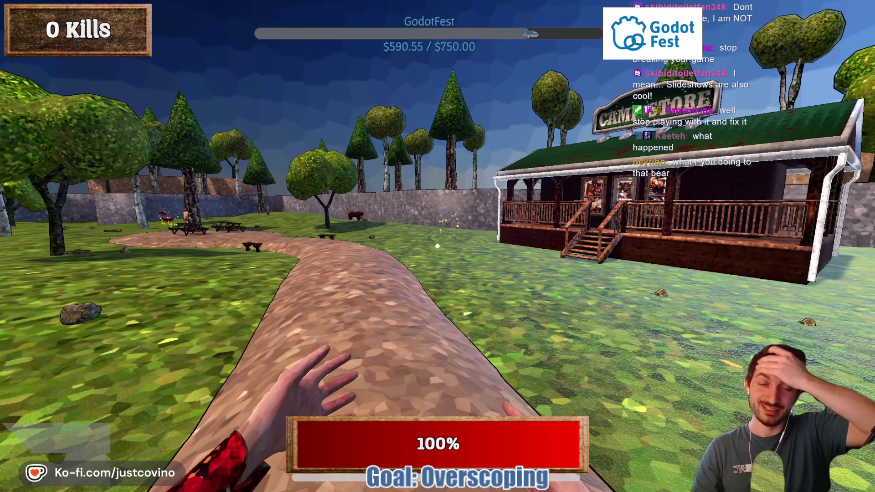
key("w")
left_click(438, 246)
key("w")
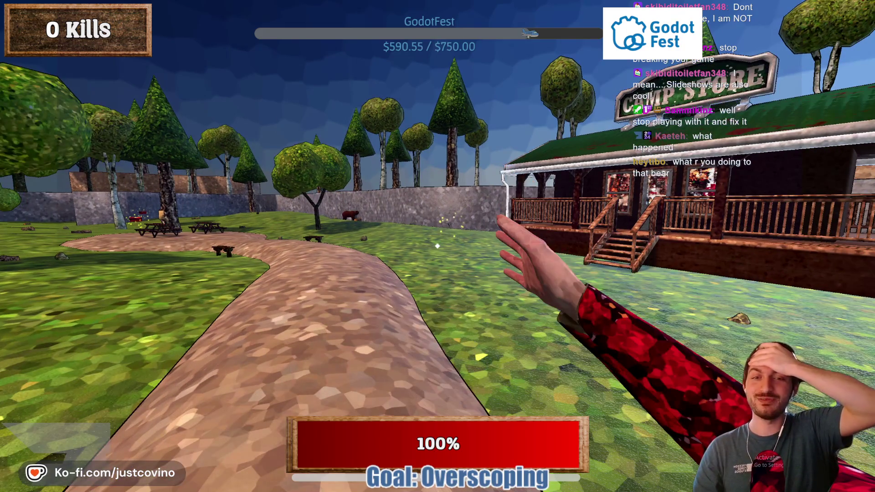
key("w")
key("w")
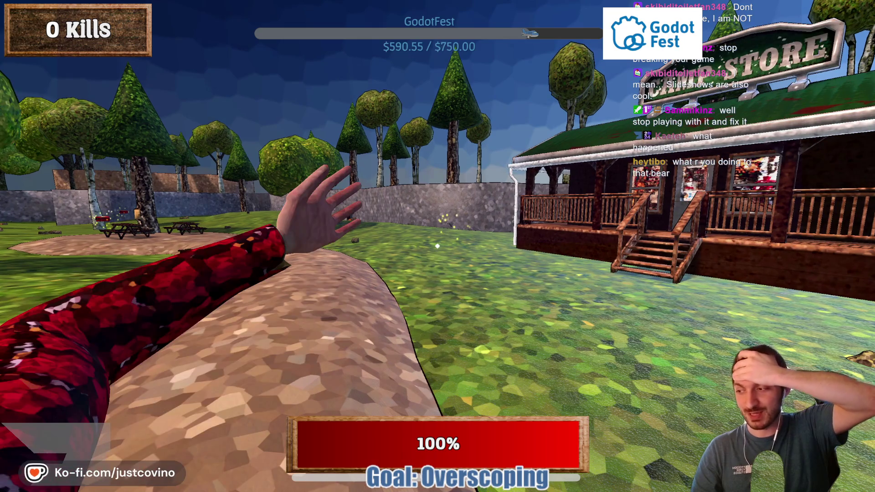
key("w")
key("w")
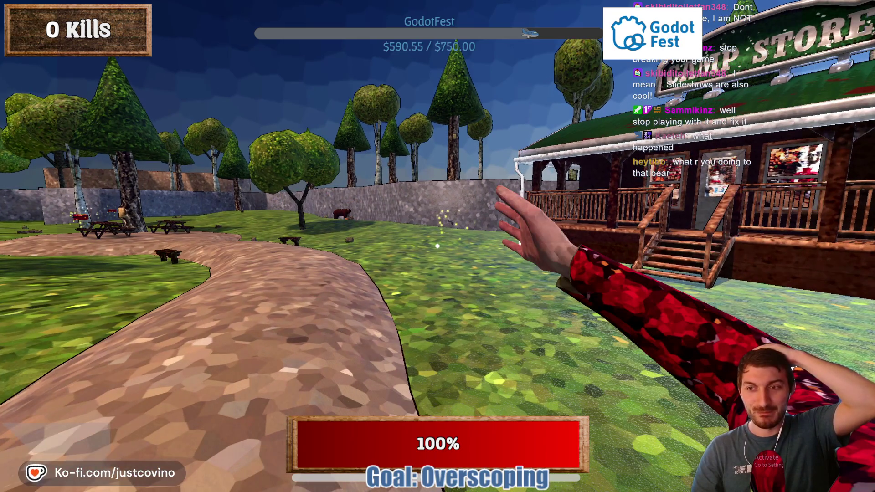
key("w")
key("w")
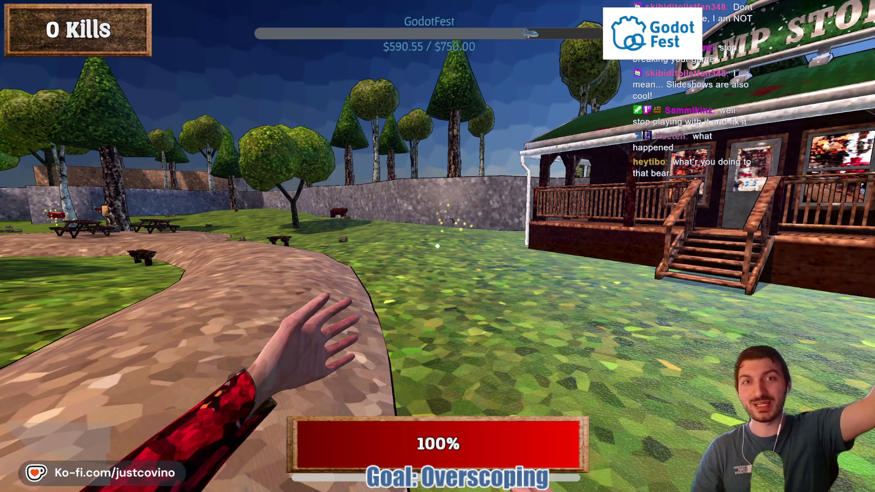
key("w")
Back away from the camp store and walk across the grass to the revolver
key("s")
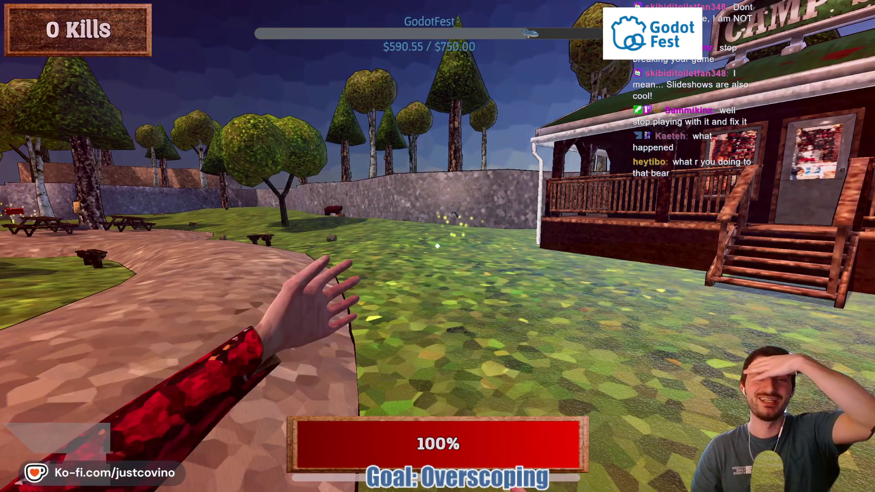
key("w")
key("w")
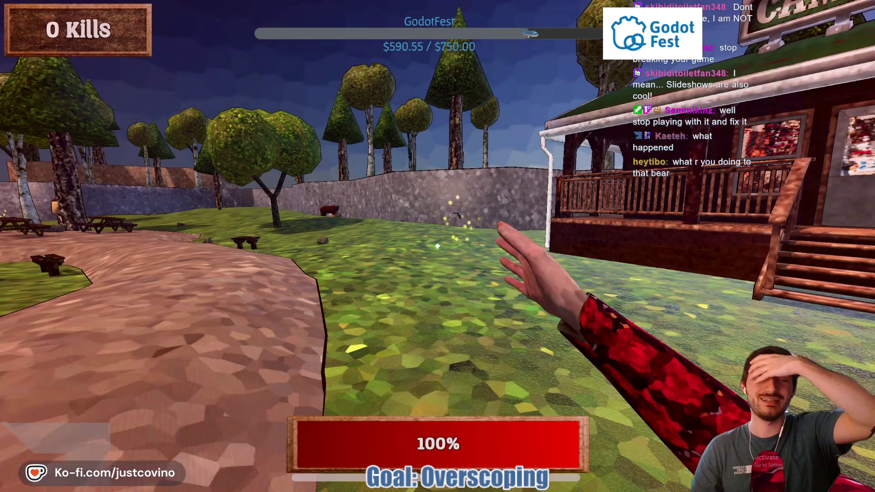
key("w")
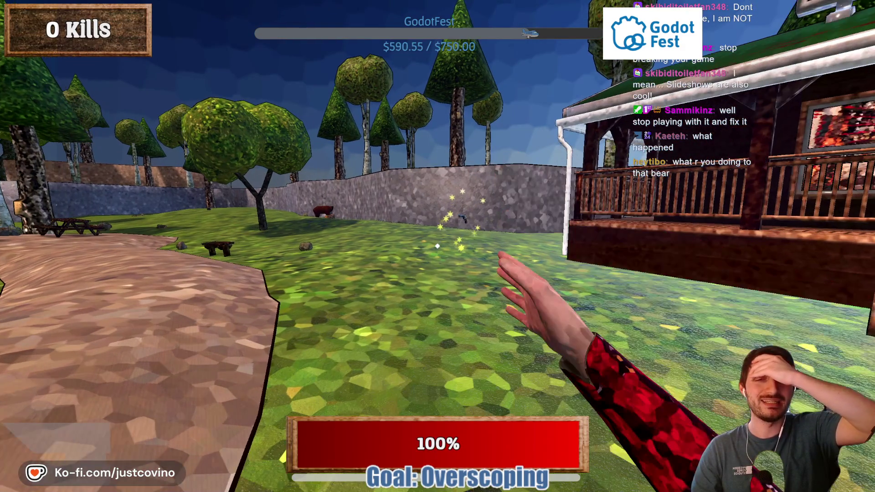
key("w")
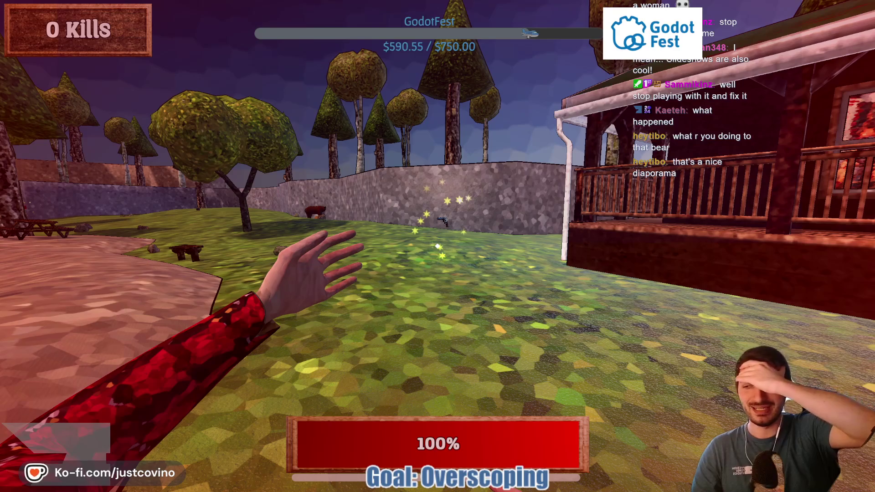
key("w")
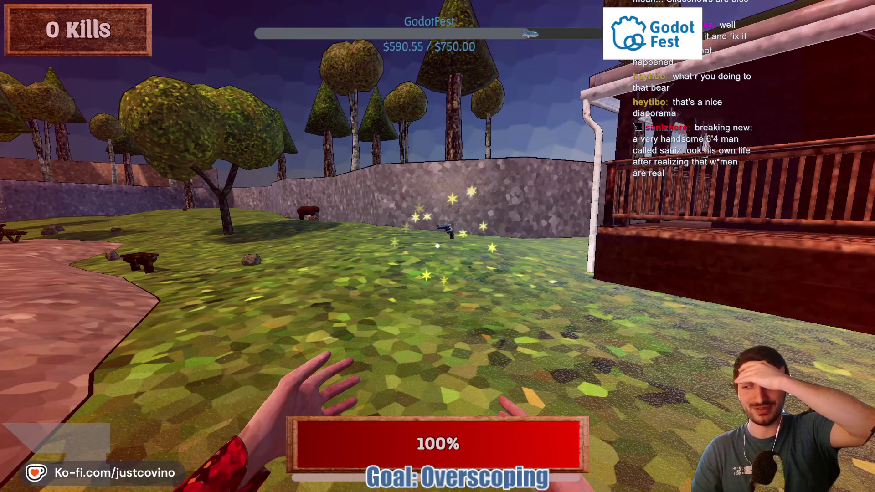
key("w")
key("w")
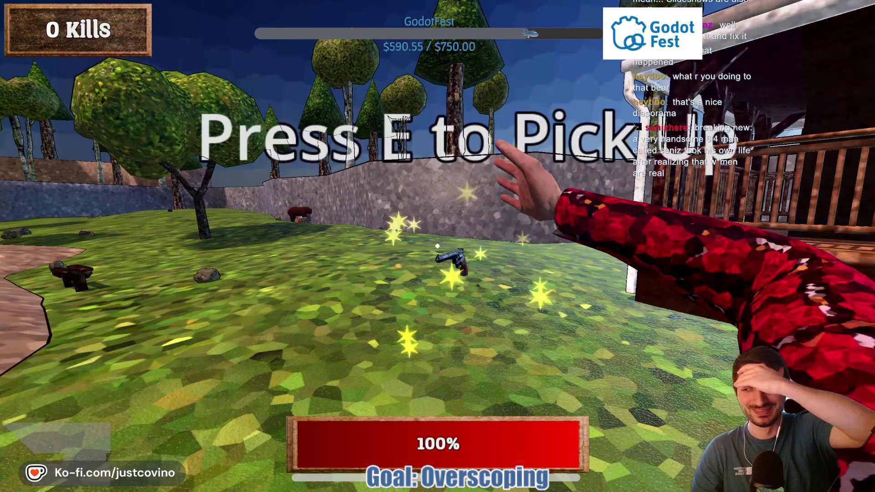
Pick up and reload the revolver, then pause the game on its itch.io page
key("e")
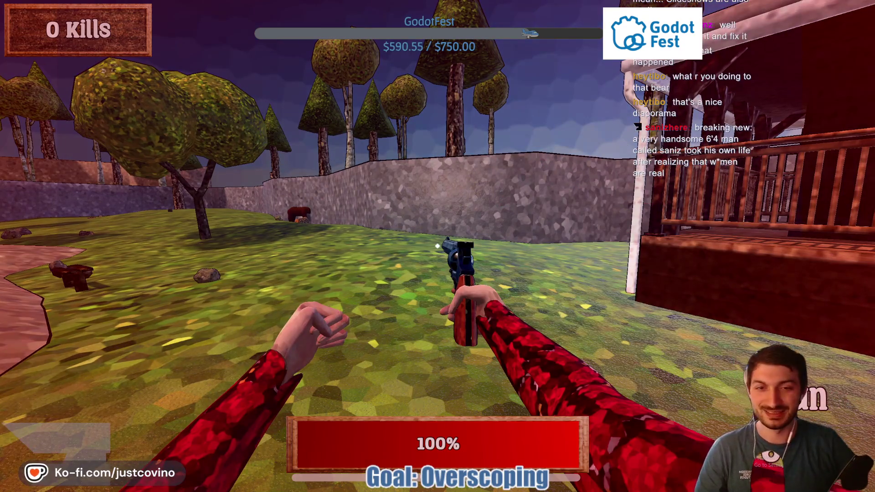
mouse_move(437, 246)
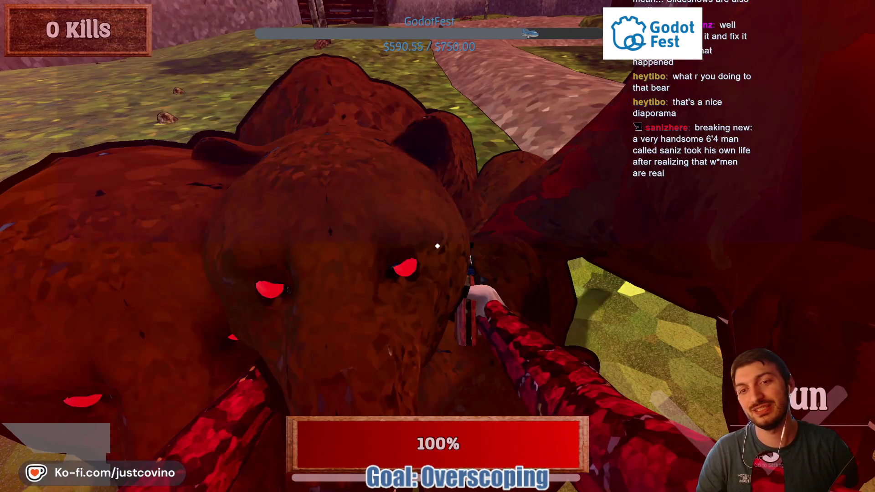
key("r")
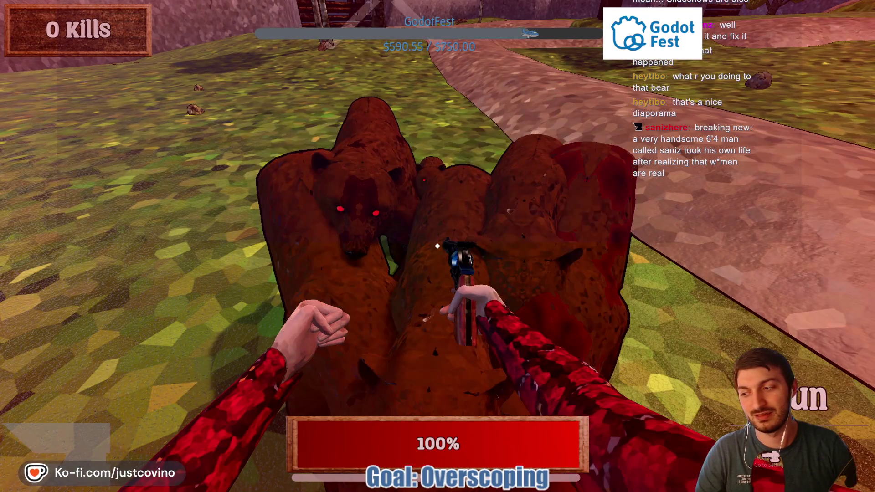
key("Escape")
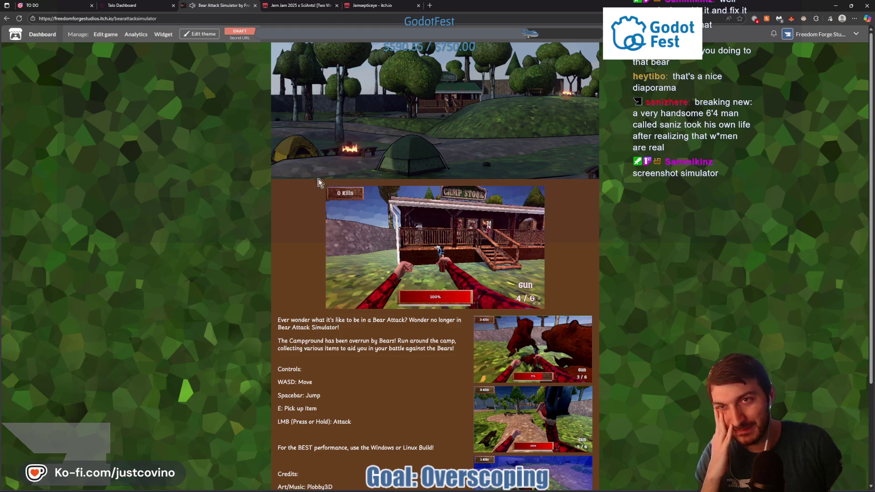
key("Escape")
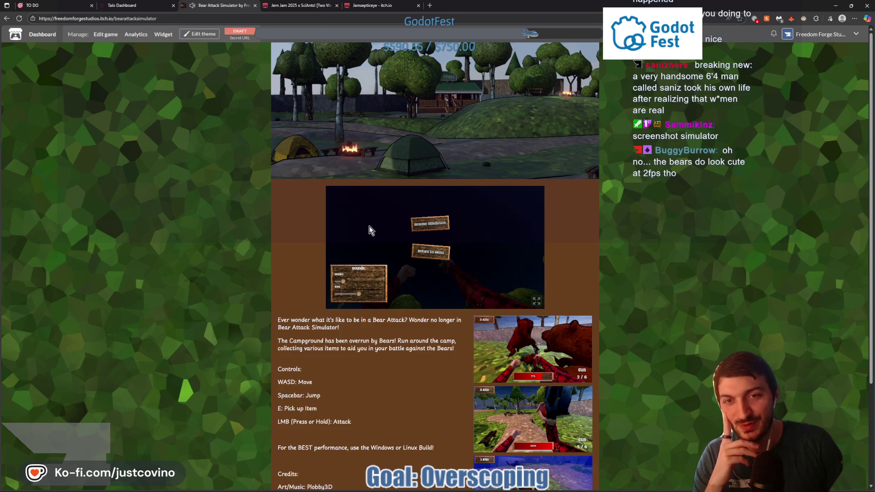
Switch to the Godot editor and open the bear.gd script
left_click(19, 19)
left_click(518, 488)
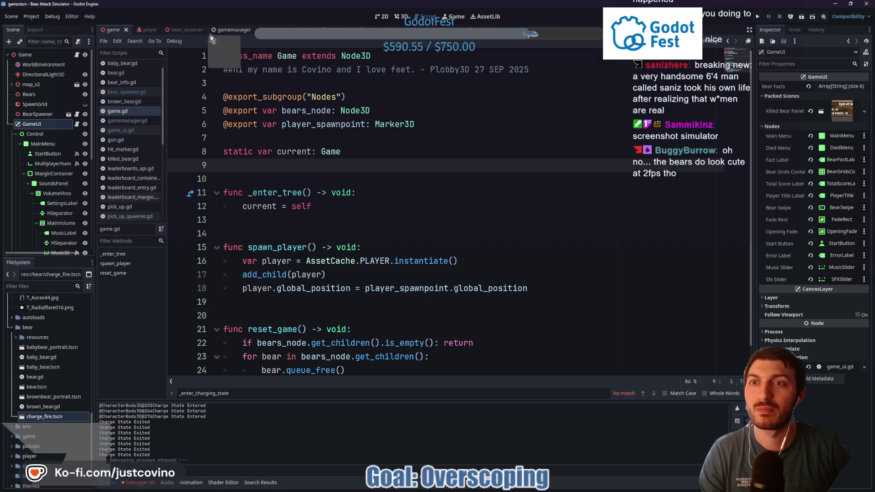
left_click(183, 29)
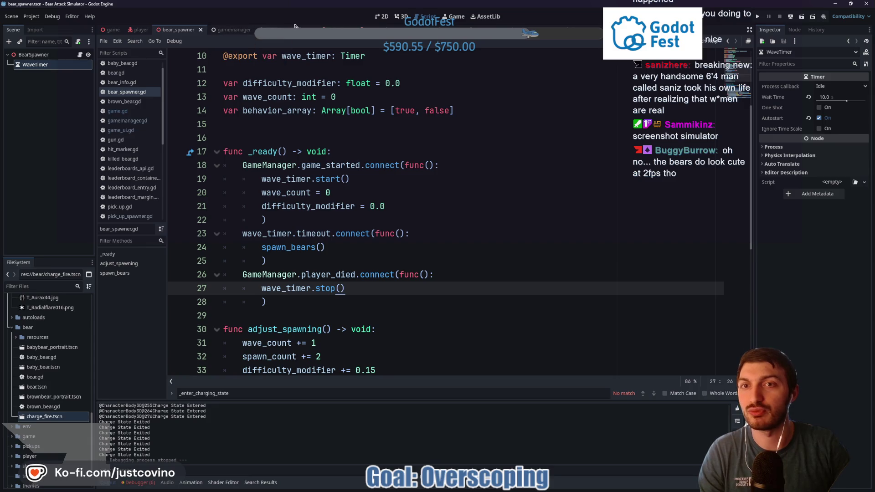
key("ctrl+Tab")
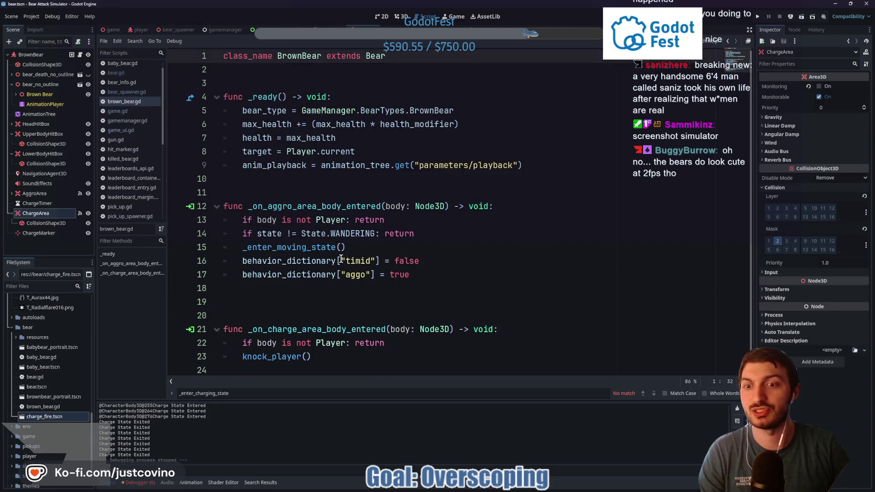
left_click(372, 56, "ctrl")
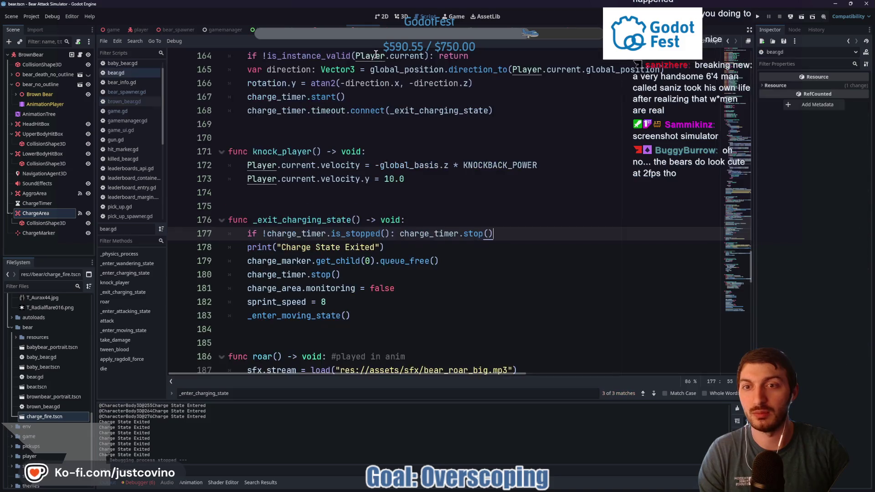
Delete the 'Charge State Exited' print from _exit_charging_state
left_click(272, 247)
triple_click(260, 242)
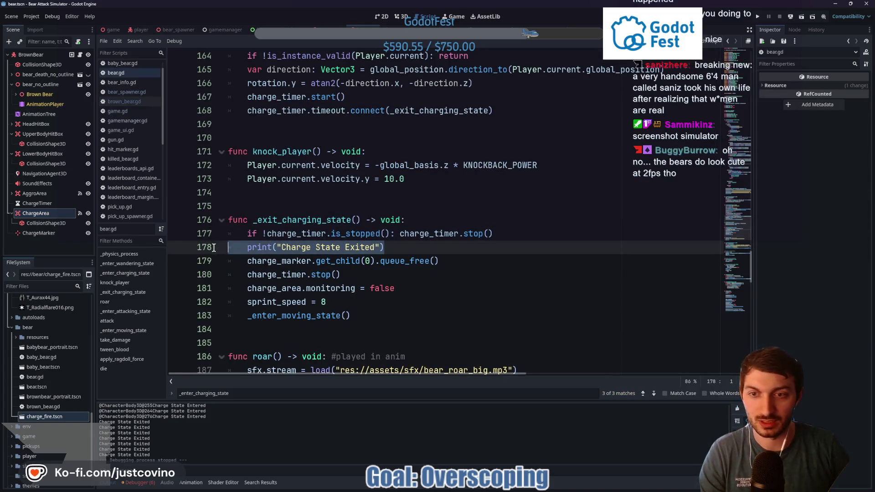
key("BackSpace")
key("BackSpace")
Delete the 'Charge State Entered' print from _enter_charging_state, with its leftover empty line
scroll(319, 265, "down", 5)
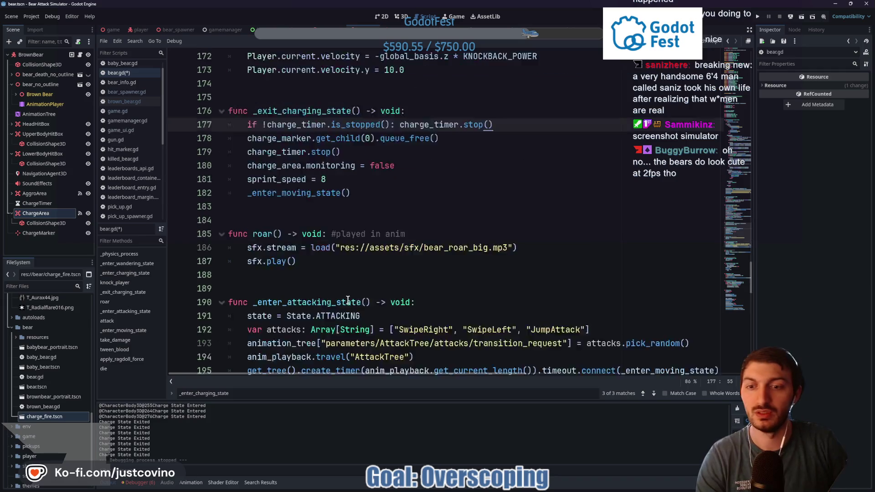
scroll(341, 283, "down", 10)
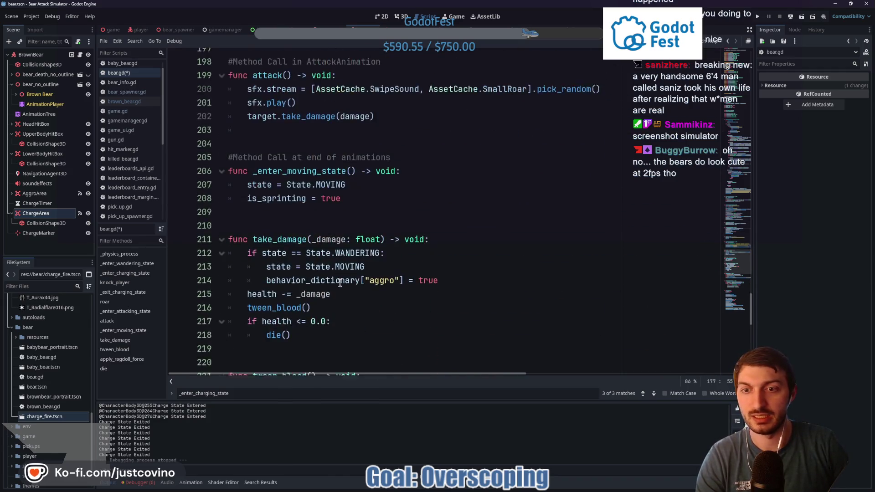
scroll(340, 282, "up", 20)
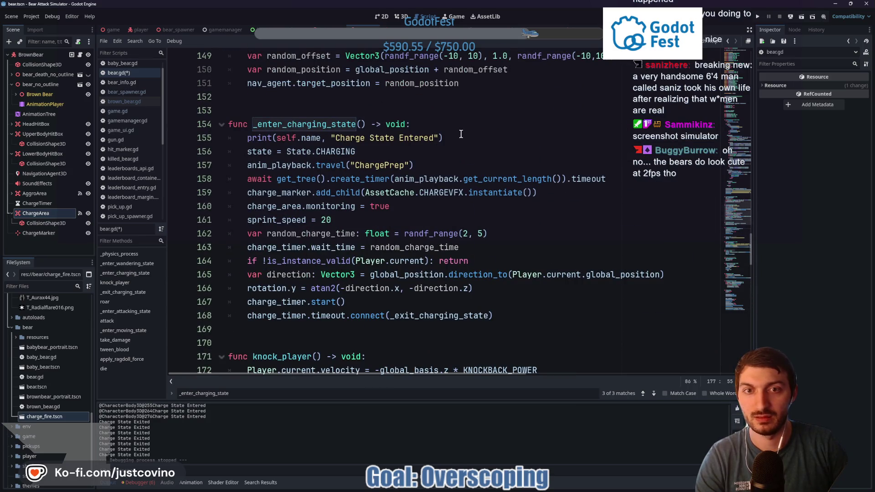
left_click_drag(461, 134, 233, 135)
key("BackSpace")
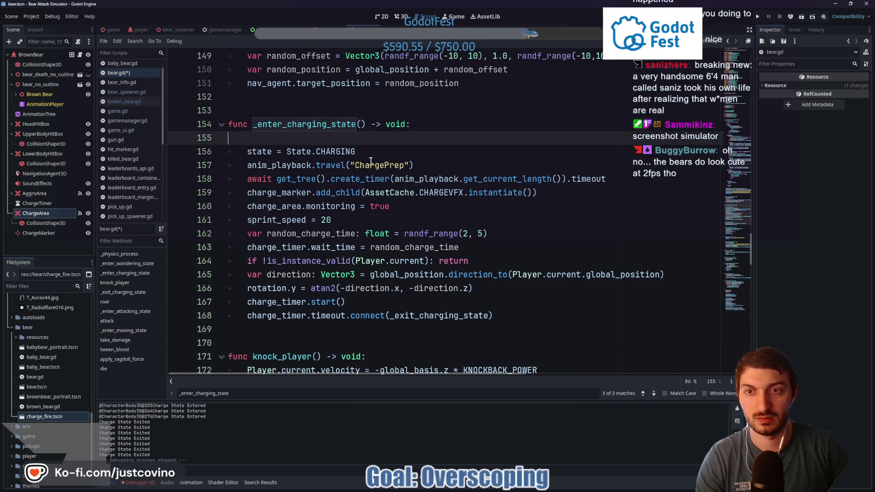
key("BackSpace")
Delete the continue line from the charging loop
scroll(435, 182, "up", 10)
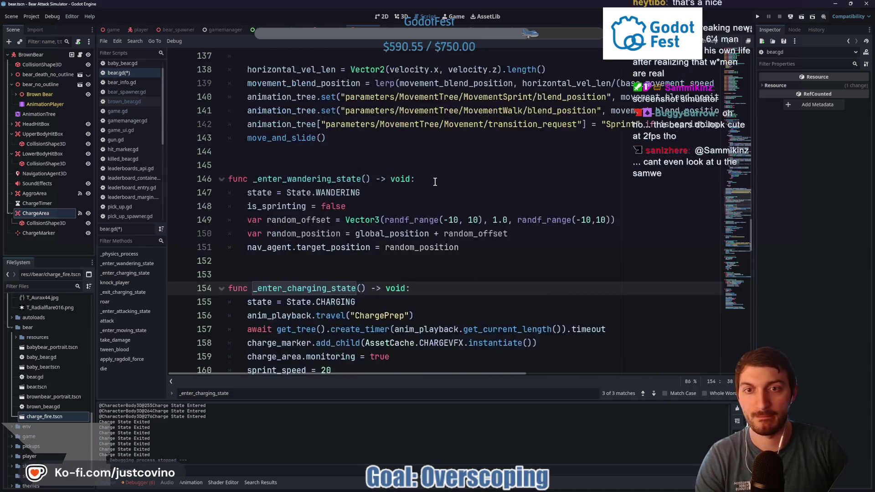
scroll(426, 201, "up", 3)
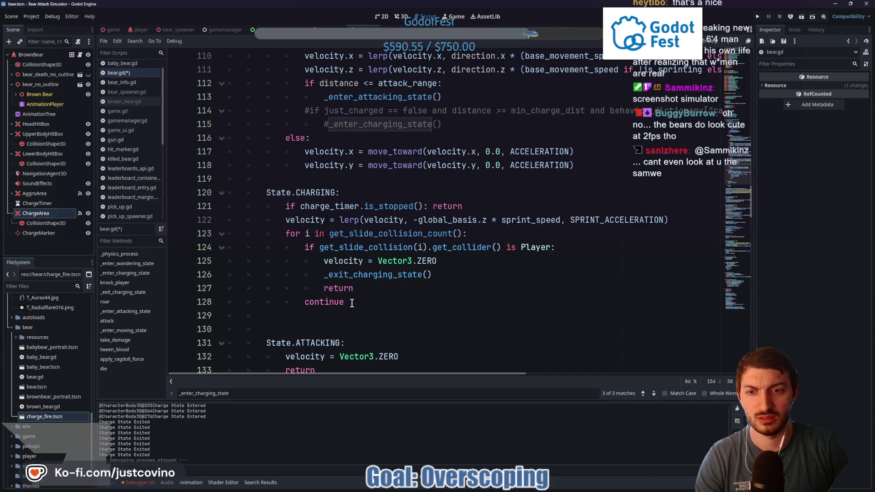
left_click_drag(352, 304, 217, 312)
key("BackSpace")
key("BackSpace")
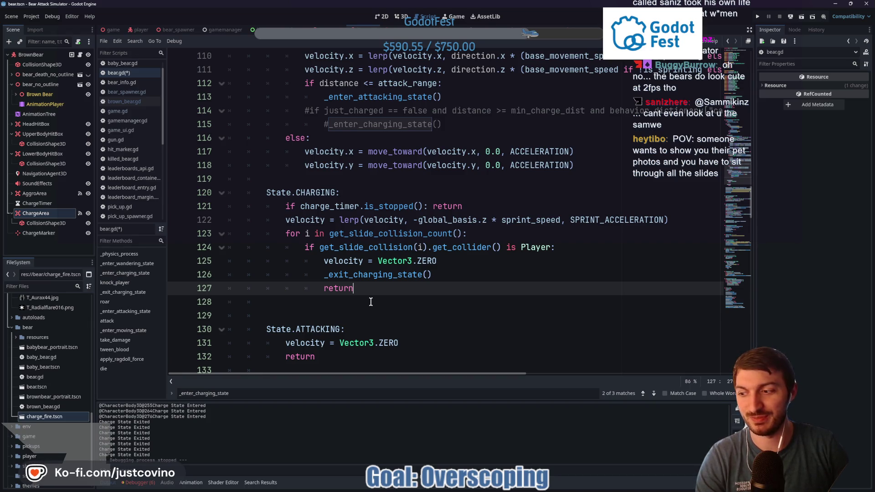
Remove the commented-out charge lines, add return after _enter_attacking_state(), and save
scroll(371, 302, "up", 3)
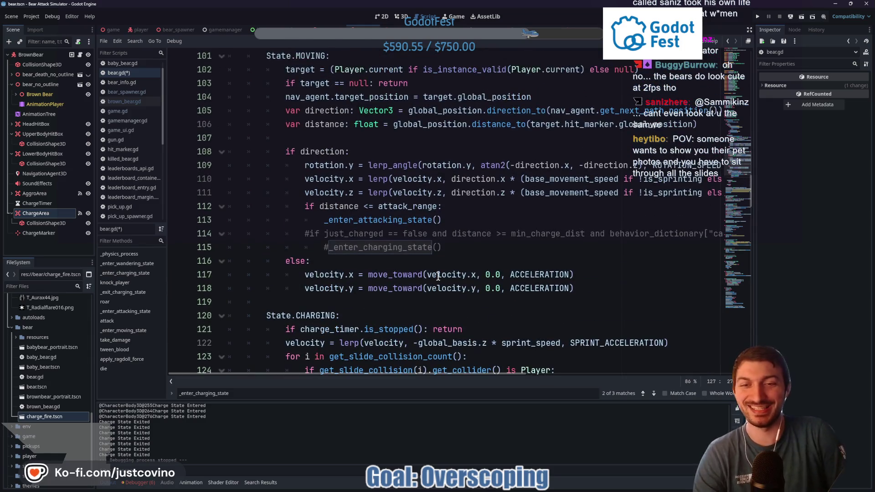
mouse_move(442, 247)
left_mouse_down()
mouse_move(241, 246)
mouse_move(228, 233)
left_mouse_up()
key("BackSpace")
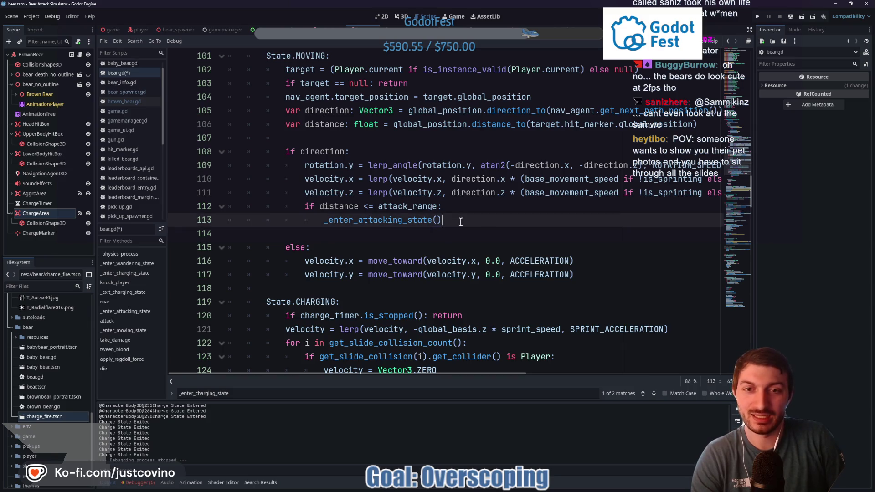
key("Return")
type("return")
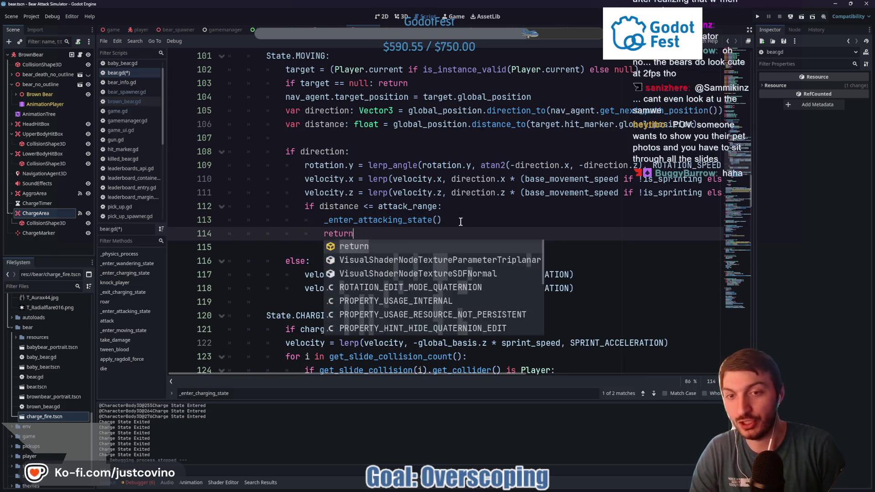
key("ctrl+s")
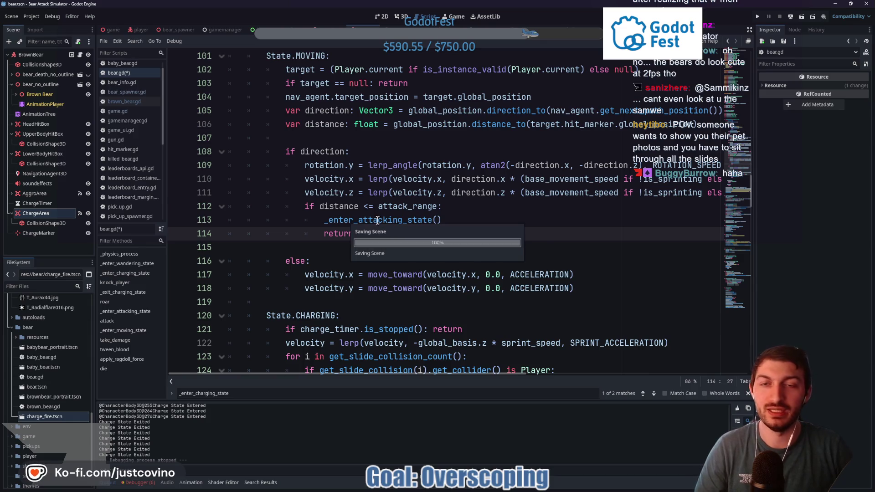
Check the charge call on line 79 and go back to the game scene
scroll(398, 182, "up", 12)
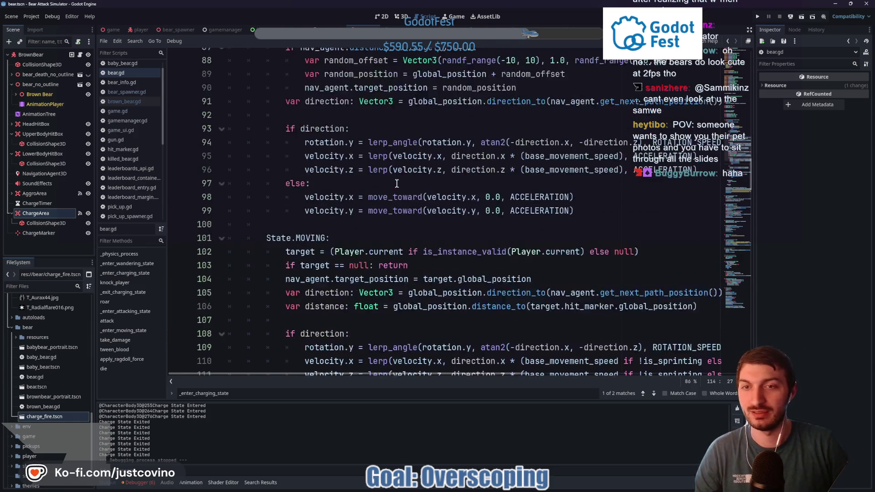
left_click(460, 248)
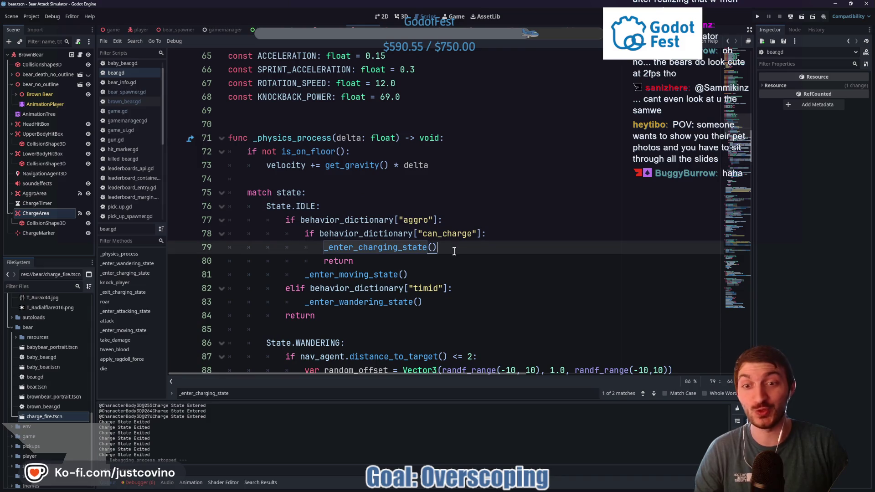
scroll(461, 248, "up", 6)
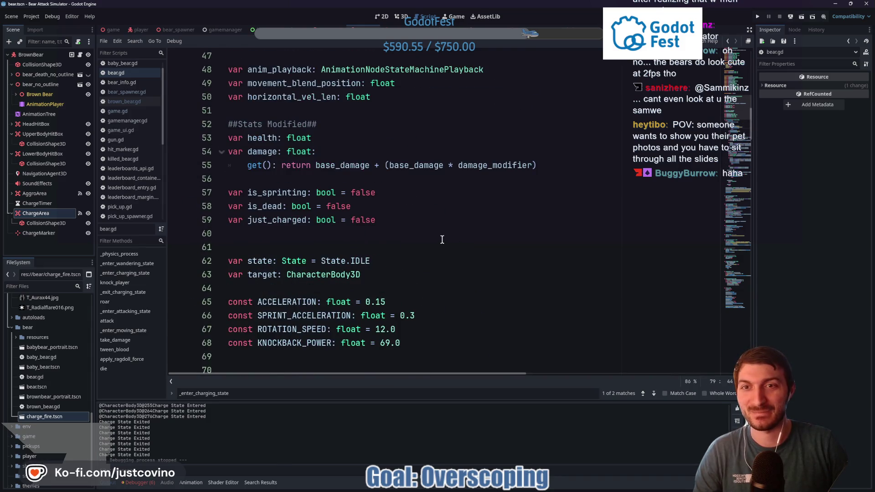
scroll(441, 239, "up", 5)
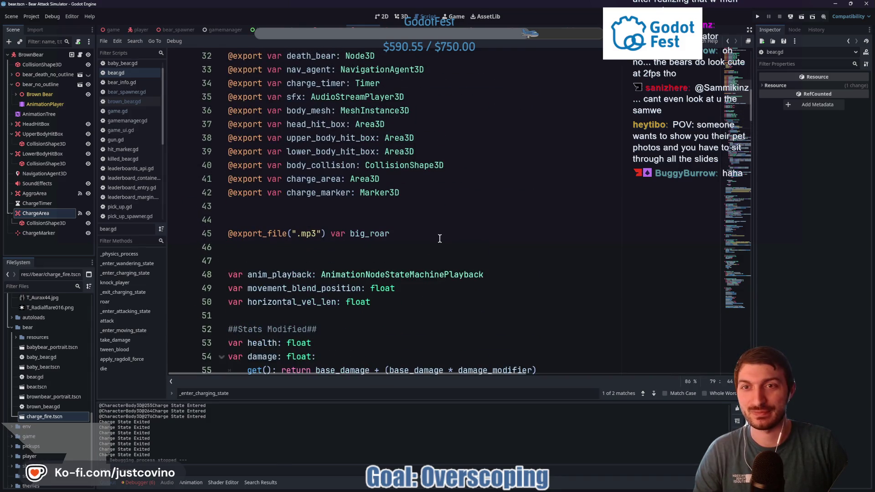
left_click(110, 29)
Run the game with F5 and start recording in the Debugger's Profiler
key("F5")
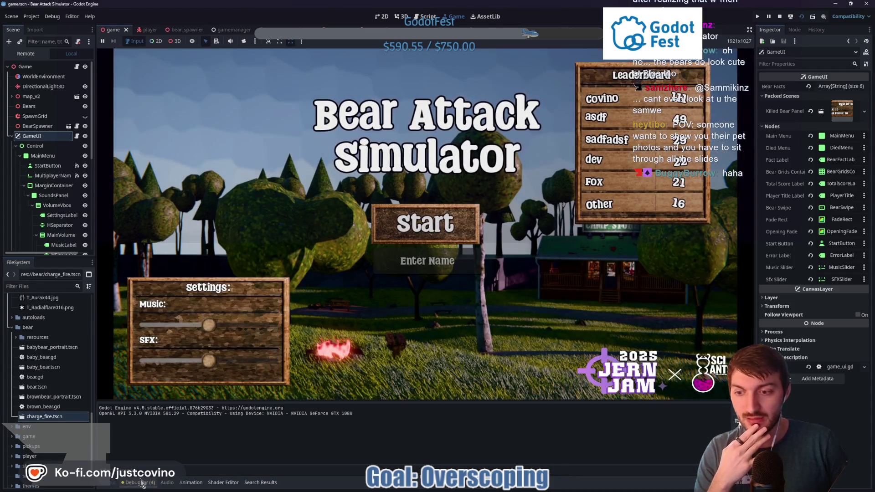
left_click(136, 483)
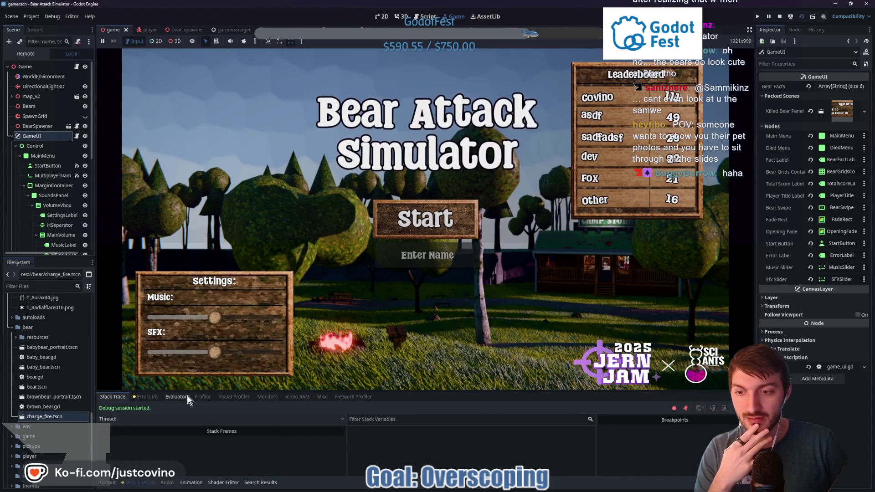
left_click(203, 398)
left_click(110, 409)
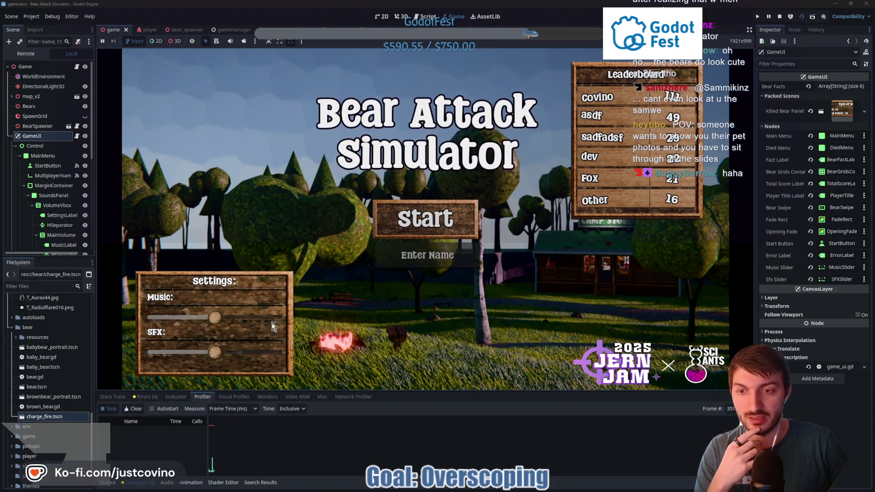
Turn the music down and start a round as player 'NotBuggy'
left_click_drag(215, 318, 197, 319)
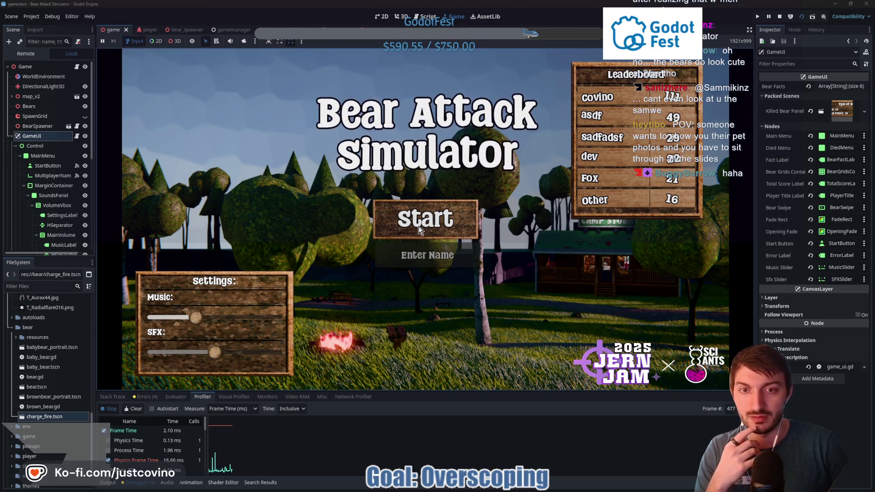
left_click(417, 258)
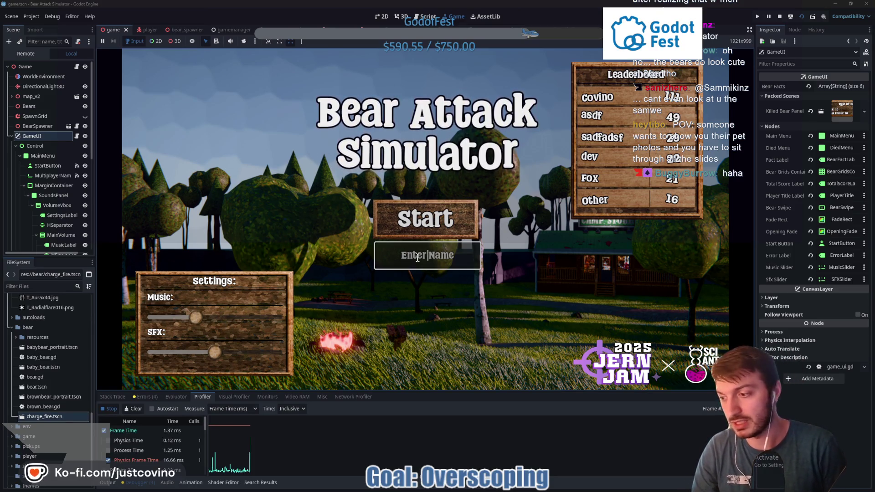
type("NotBuggy")
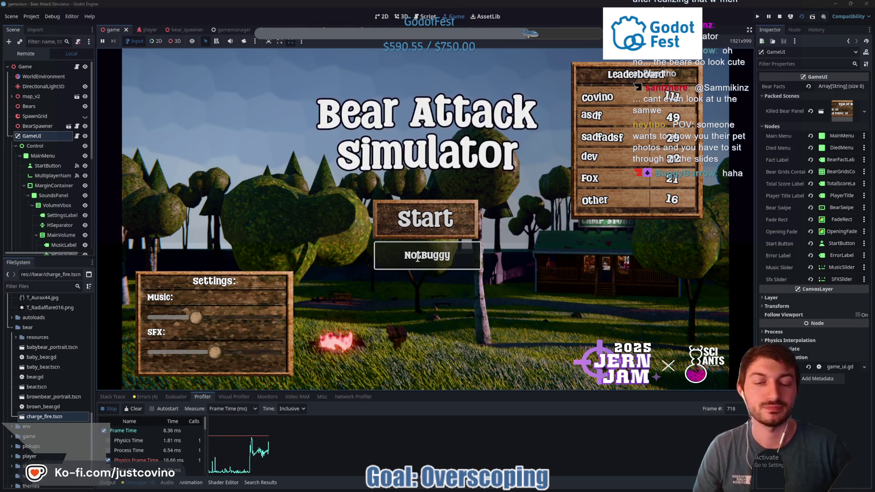
key("Return")
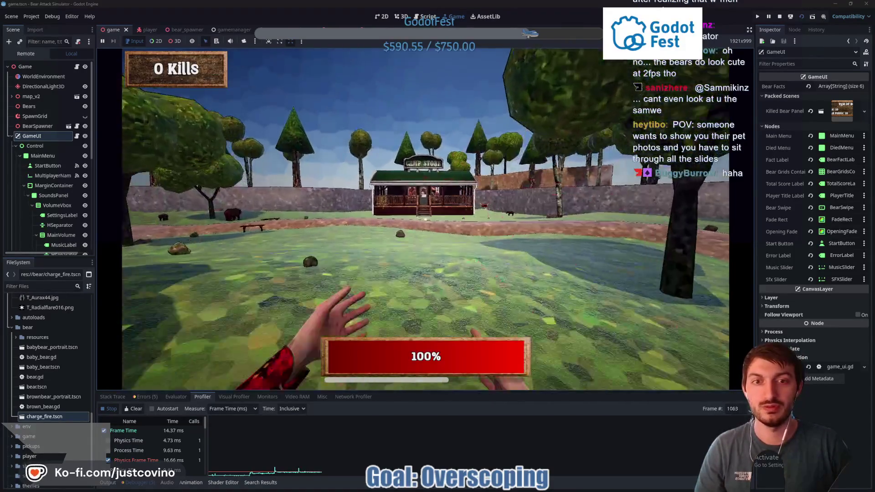
Play the round to a 22-point, 15-kill score, return to the menu, and stop the game
key("w")
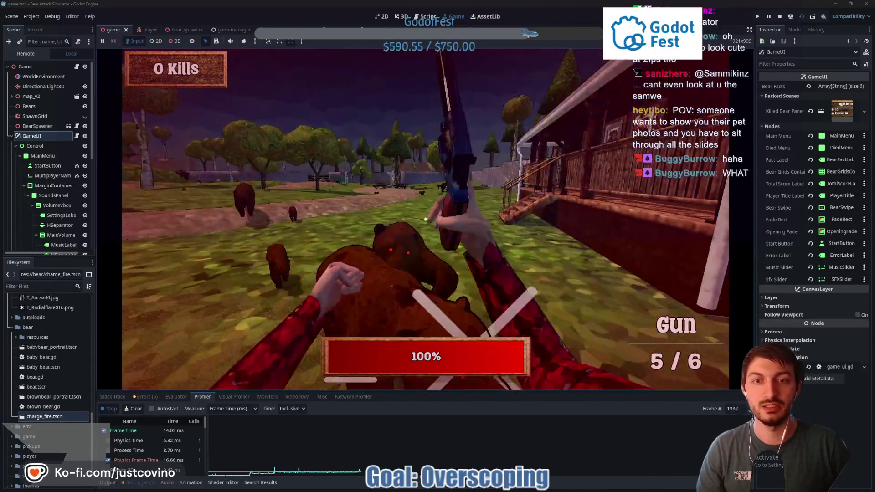
left_click(425, 219)
left_click(425, 219)
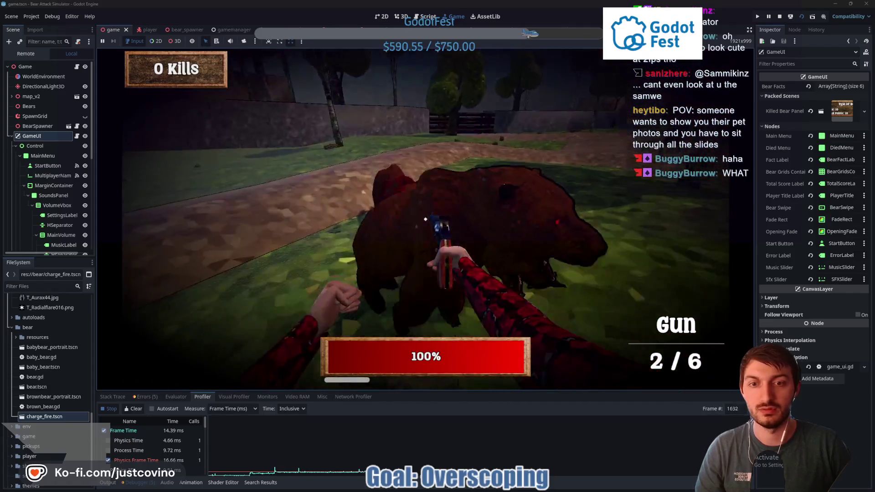
left_click(426, 220)
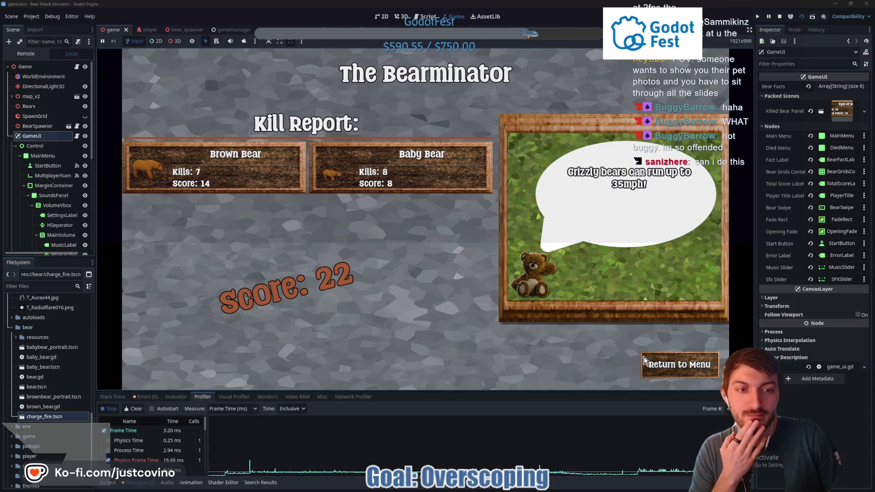
left_click(675, 366)
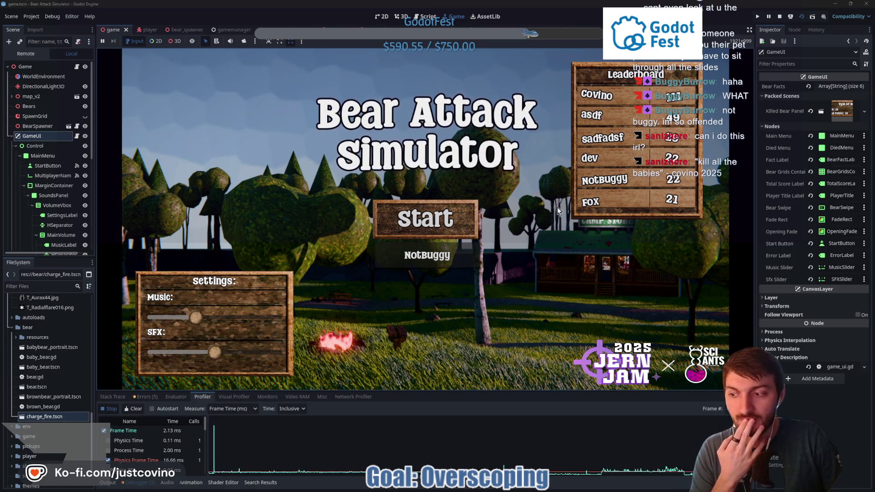
left_click(781, 18)
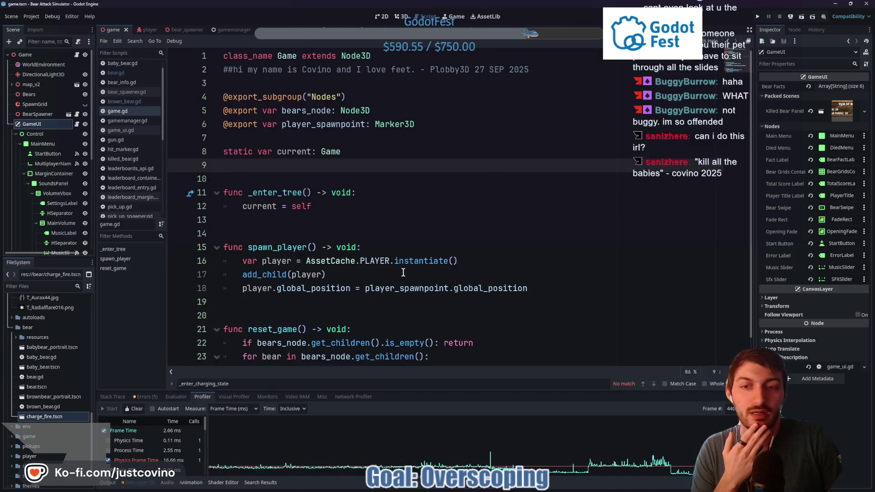
Enlarge the profiler panel and select frames around the tallest spike in the graph
left_click_drag(405, 391, 406, 129)
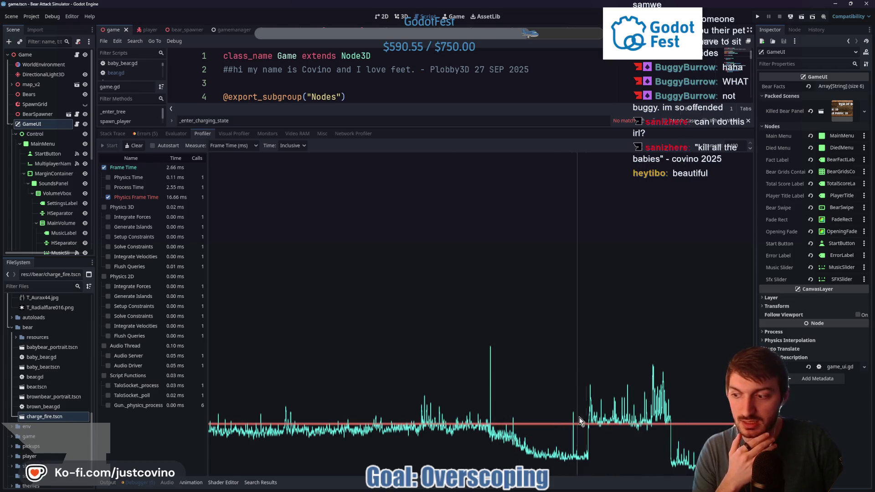
left_click(489, 408)
left_click(491, 406)
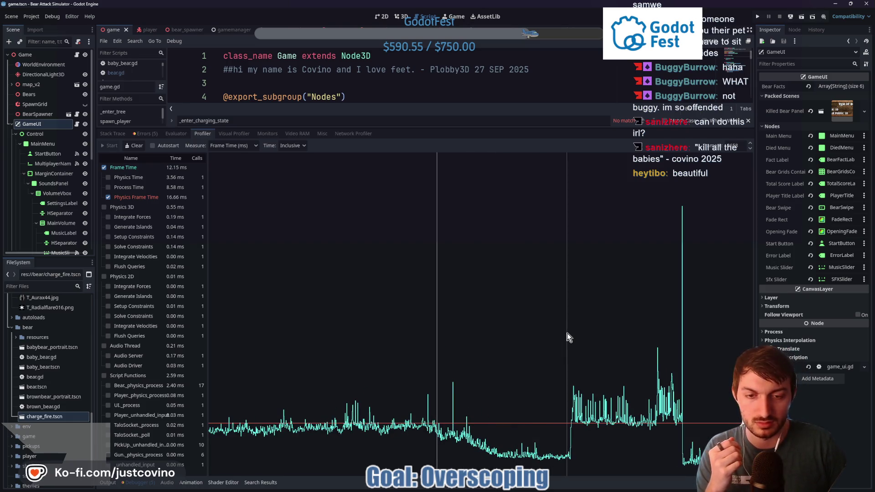
key("Down")
key("Down")
key("Down")
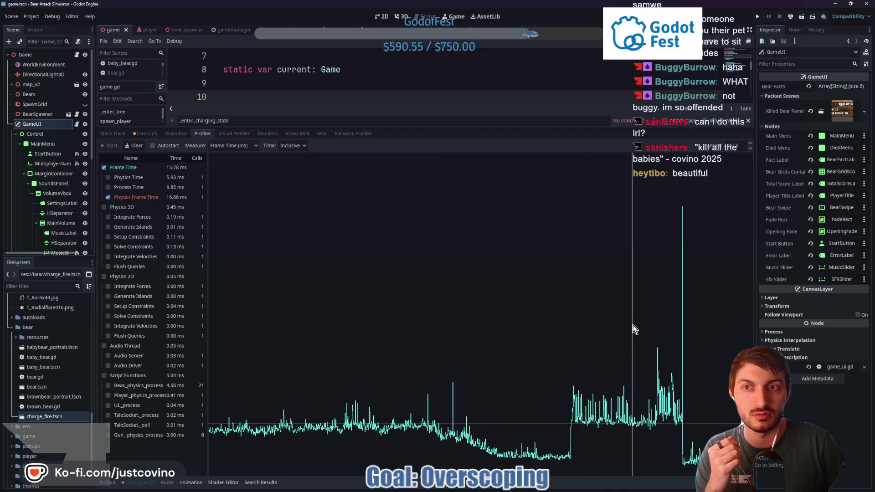
left_click(682, 328)
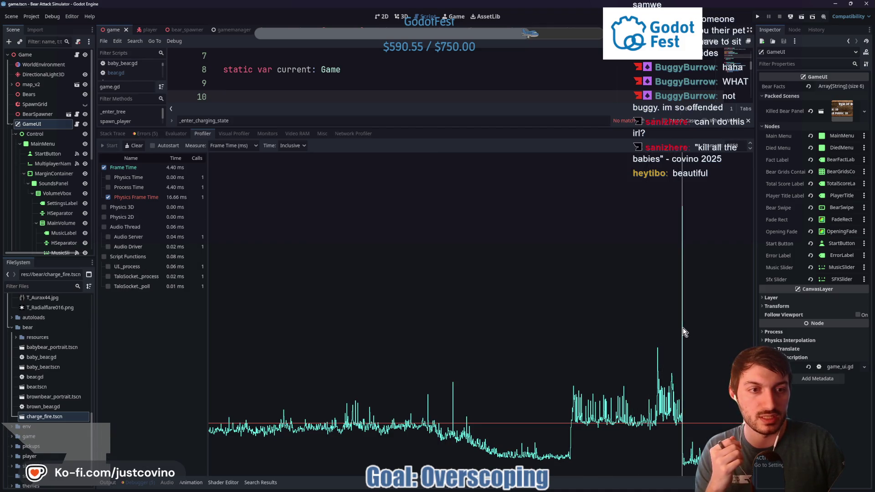
left_click_drag(683, 328, 677, 322)
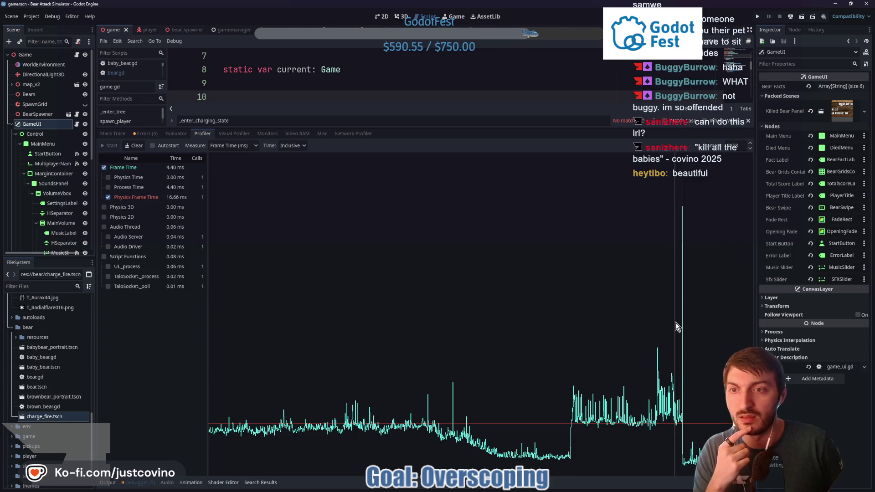
key("Up")
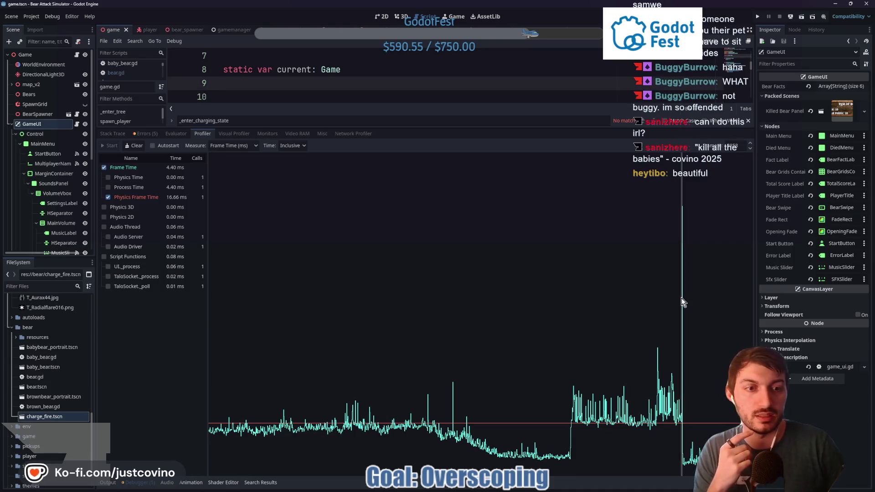
left_click(682, 299)
key("Down")
key("Up")
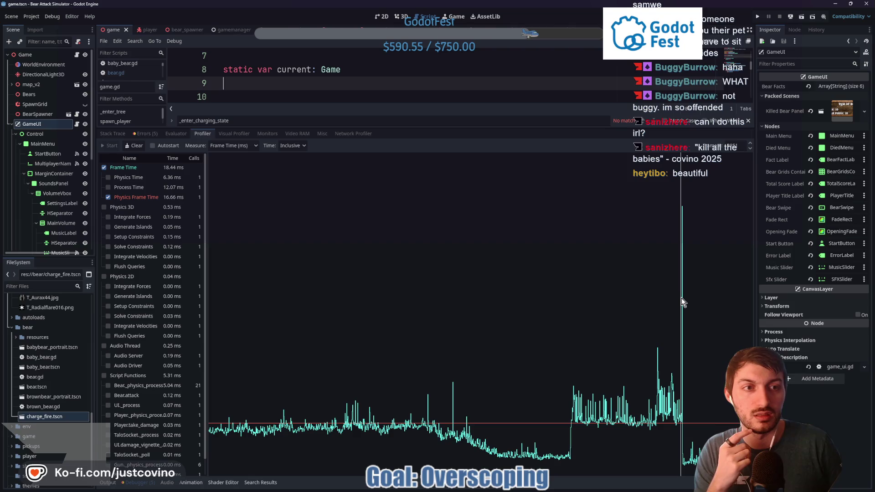
left_click(669, 299)
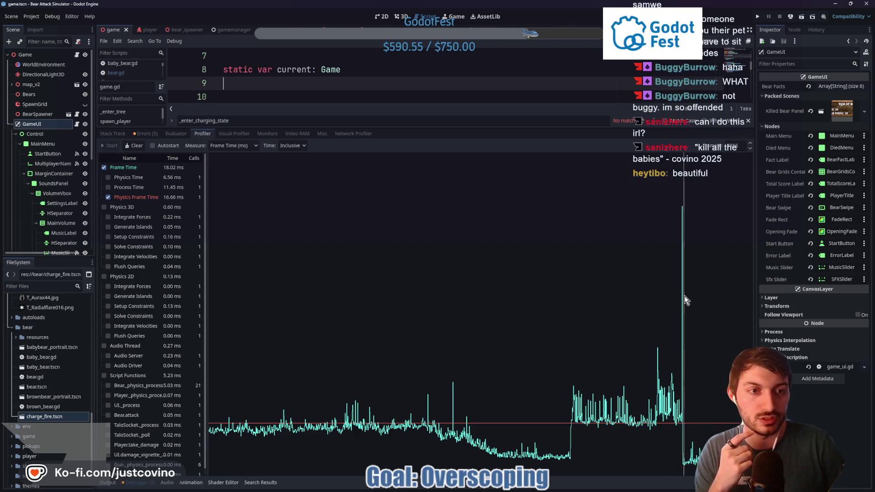
left_click(683, 296)
Step the Frame # to 3855 and scroll to its Script Functions breakdown
left_click(750, 149)
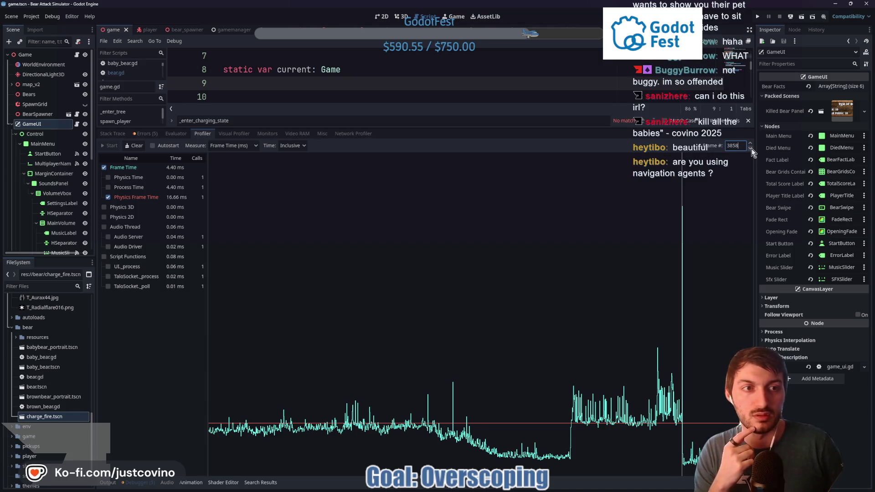
left_click(750, 149)
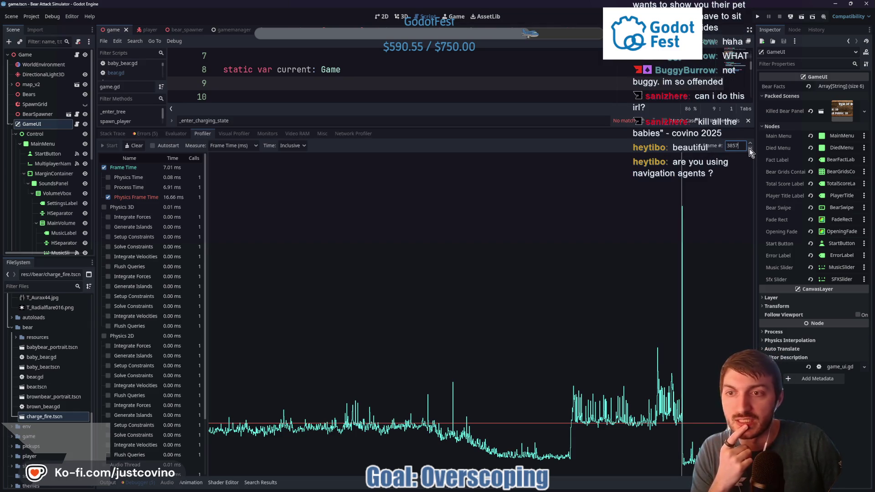
left_click(751, 149)
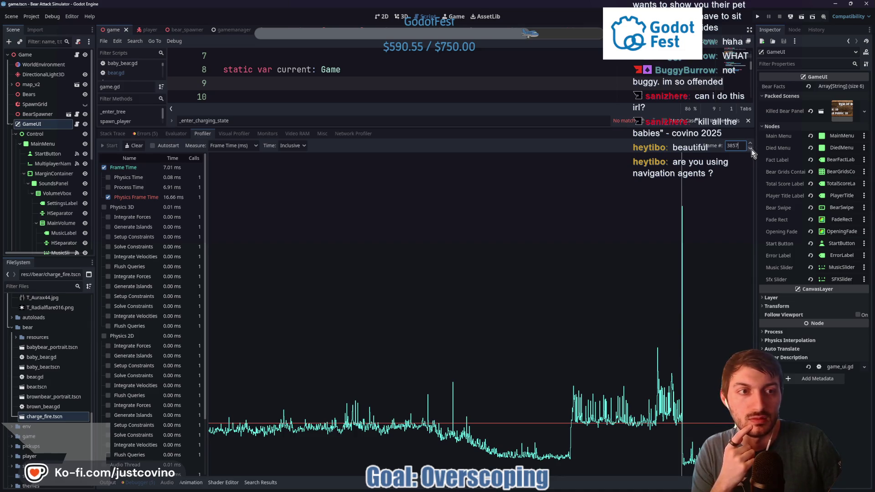
left_click(751, 149)
left_click(752, 149)
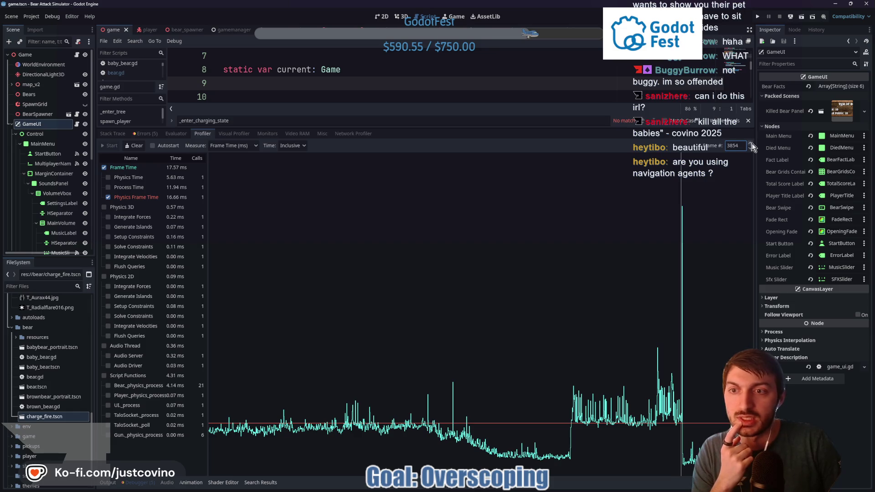
left_click(751, 144)
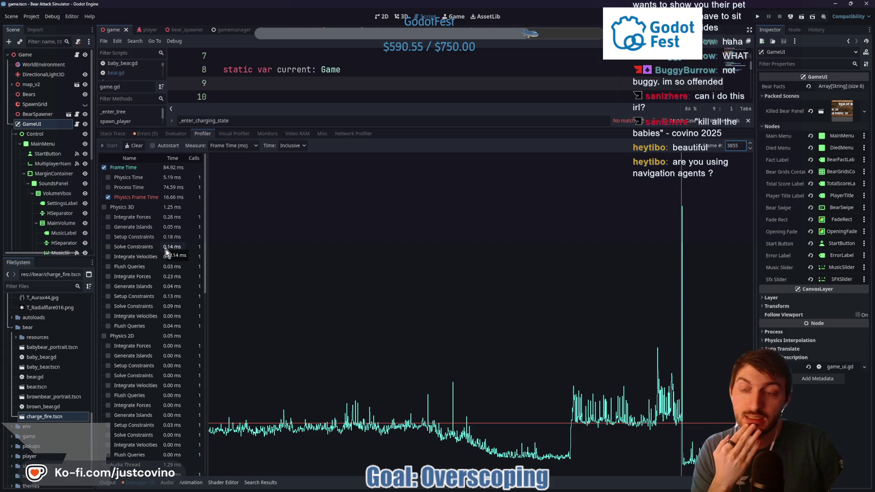
scroll(166, 246, "down", 5)
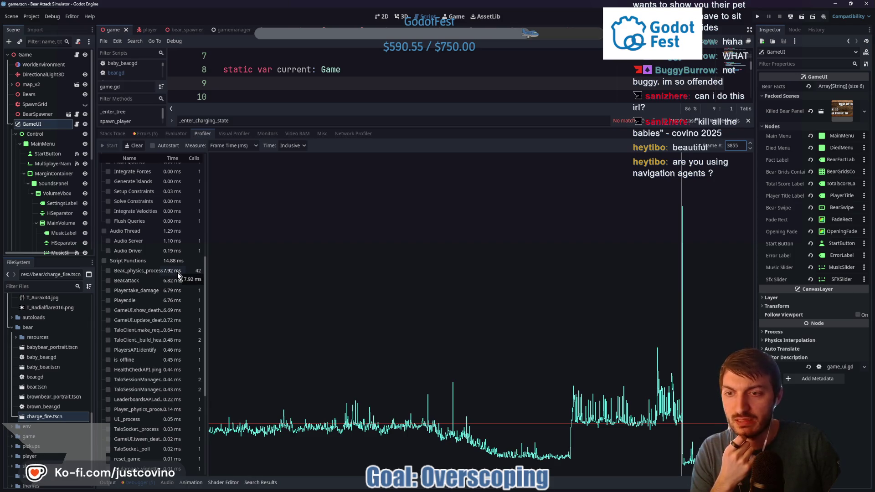
scroll(176, 273, "down", 4)
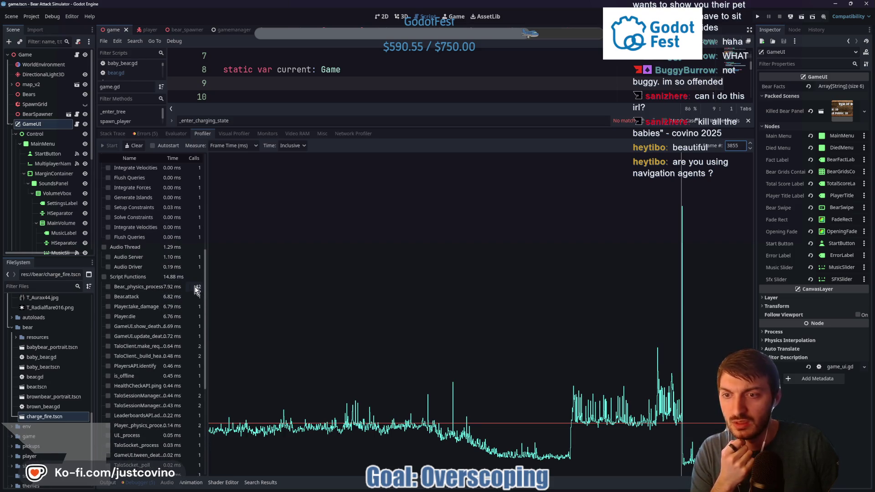
scroll(154, 291, "up", 4)
Plot Bear._physics_process on the graph and inspect frame 3737's timings
left_click(149, 288)
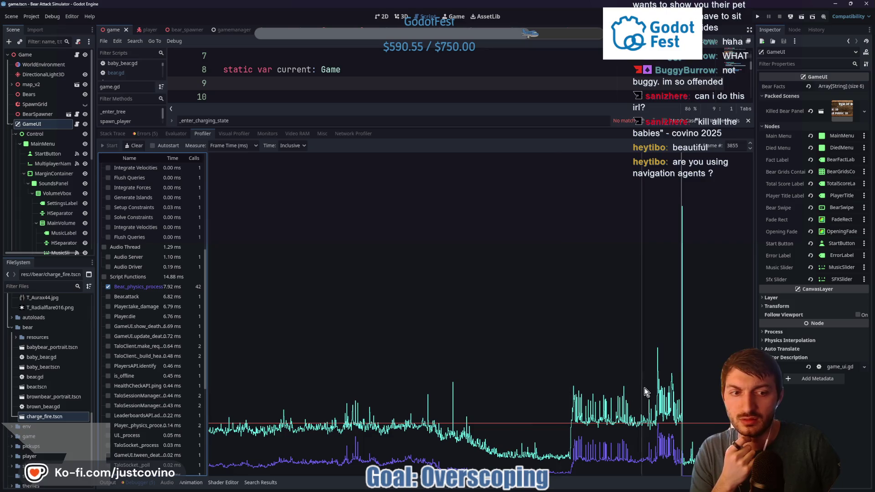
left_click(658, 386)
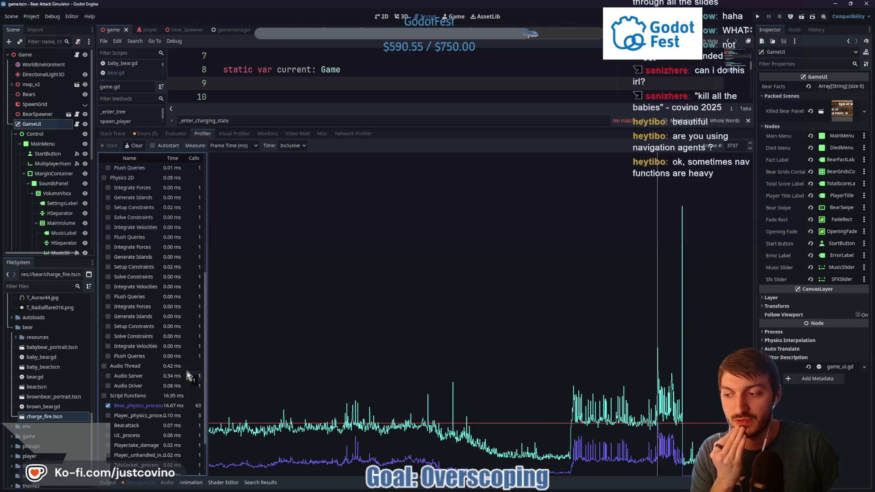
scroll(187, 370, "up", 5)
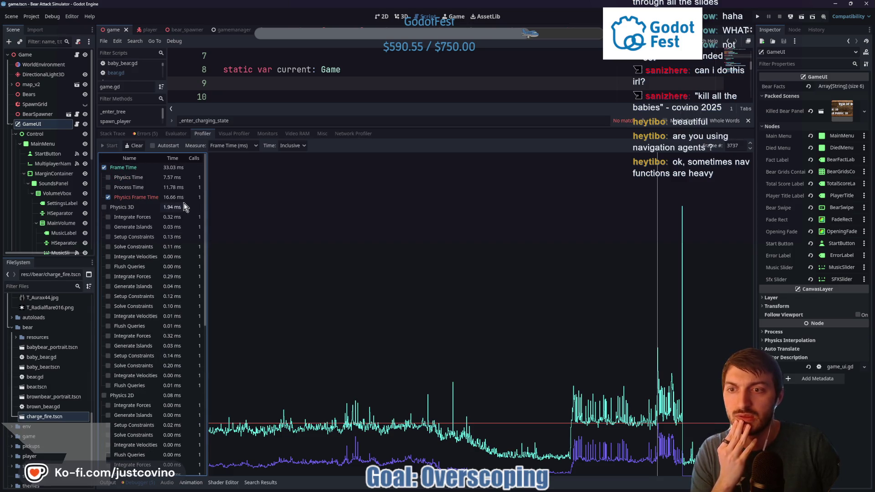
scroll(184, 205, "down", 3)
scroll(184, 211, "down", 8)
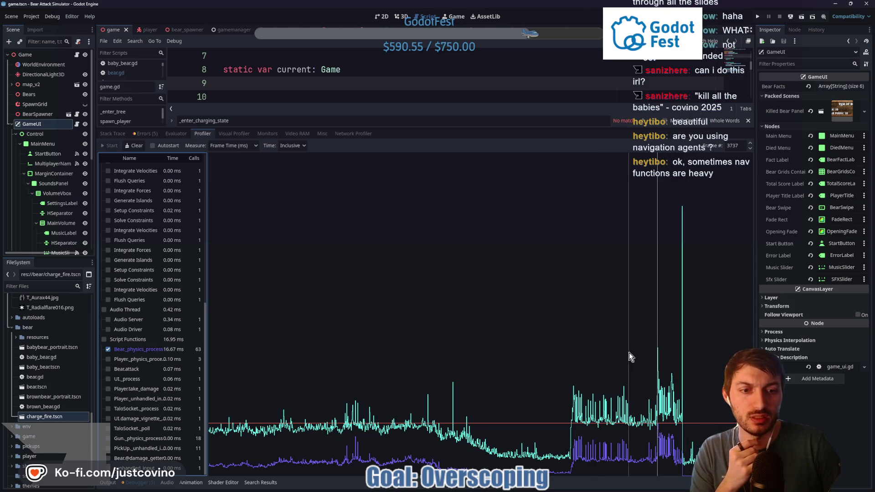
Inspect spike frame 2663 (40.61 ms), led by Player._physics_process and Player.attack
left_click(490, 386)
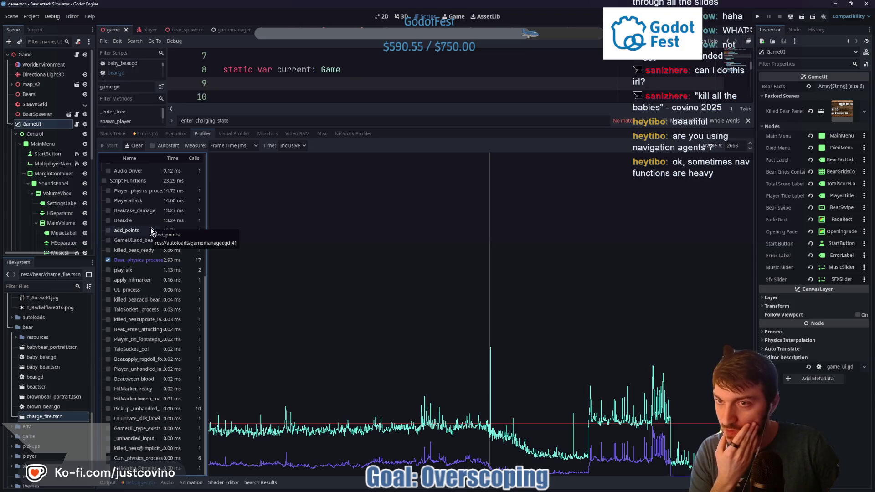
scroll(153, 231, "up", 3)
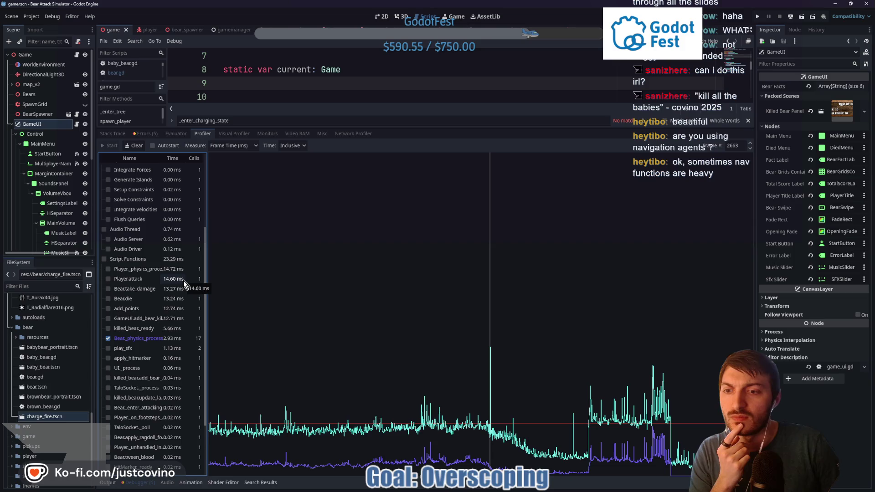
scroll(183, 287, "down", 3)
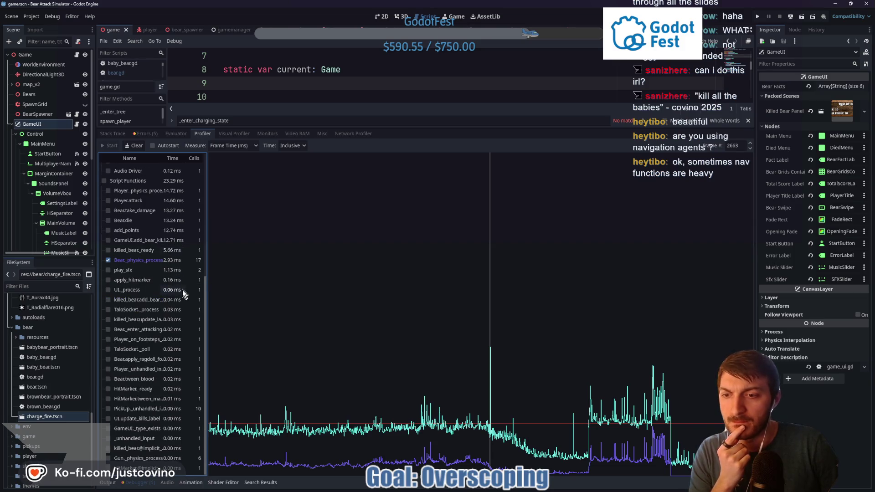
scroll(182, 392, "up", 7)
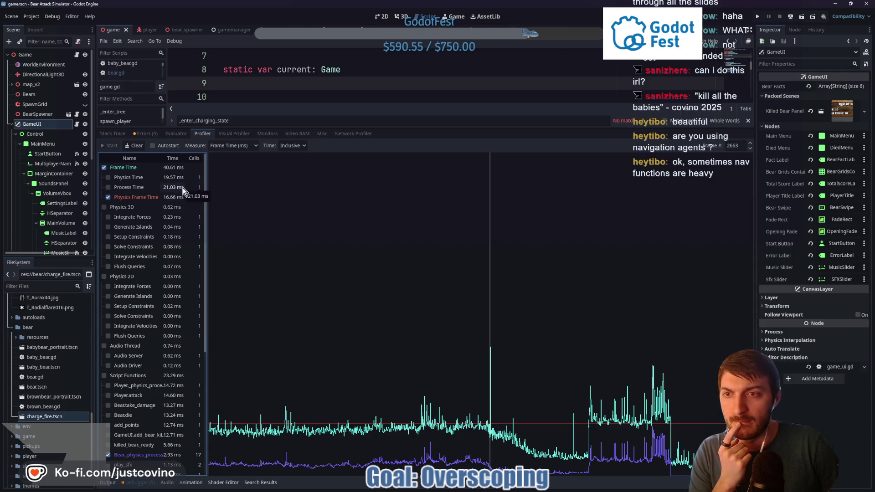
scroll(172, 214, "down", 3)
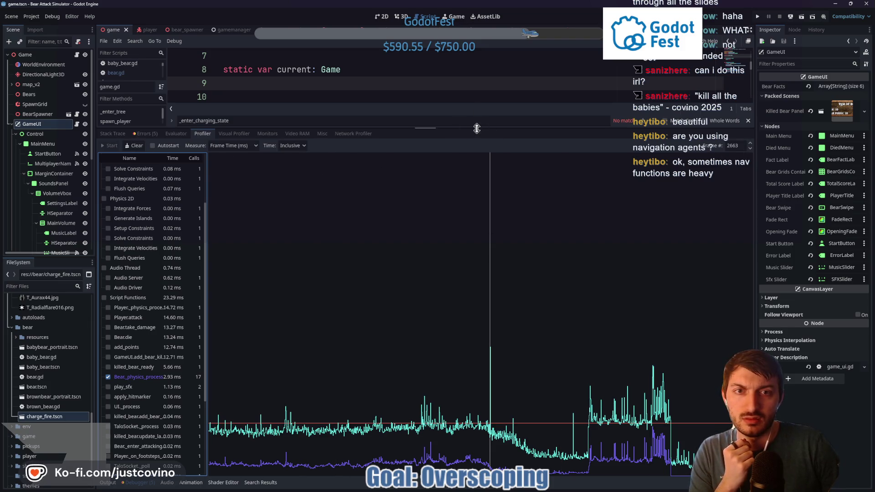
Enlarge the code area over the profiler, open bear.gd from the Bear class, and collapse the bottom panel
left_click_drag(479, 131, 538, 436)
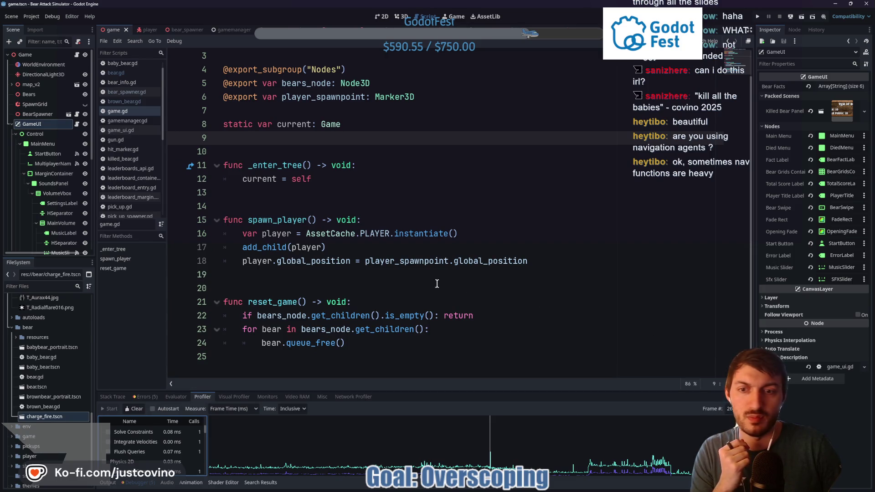
scroll(429, 219, "up", 1)
left_click(406, 179)
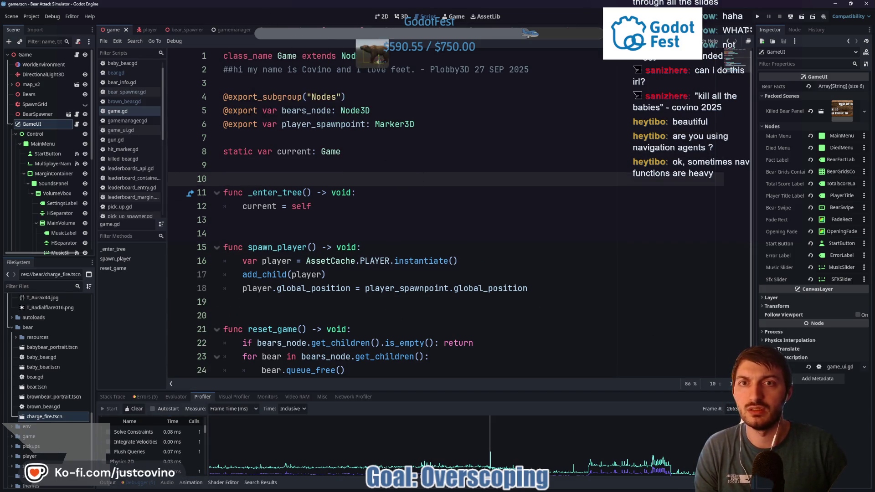
key("ctrl+shift+Tab")
left_click(375, 60, "ctrl")
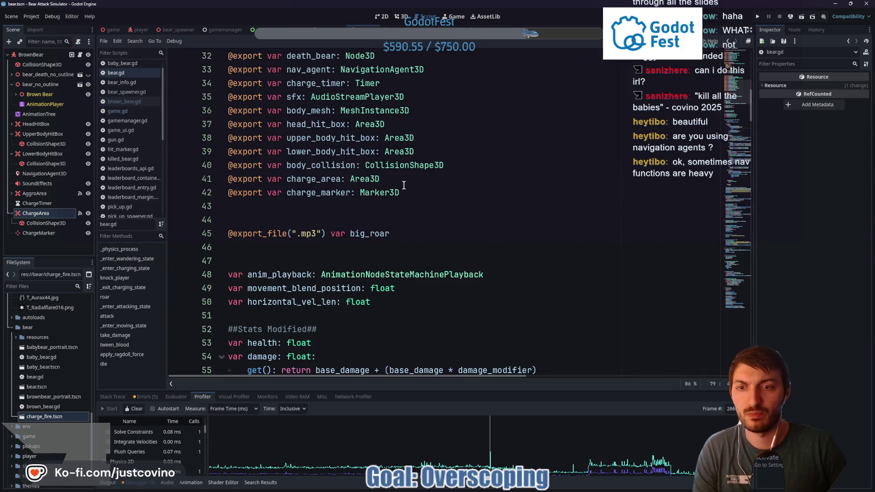
scroll(342, 273, "down", 9)
scroll(342, 274, "down", 7)
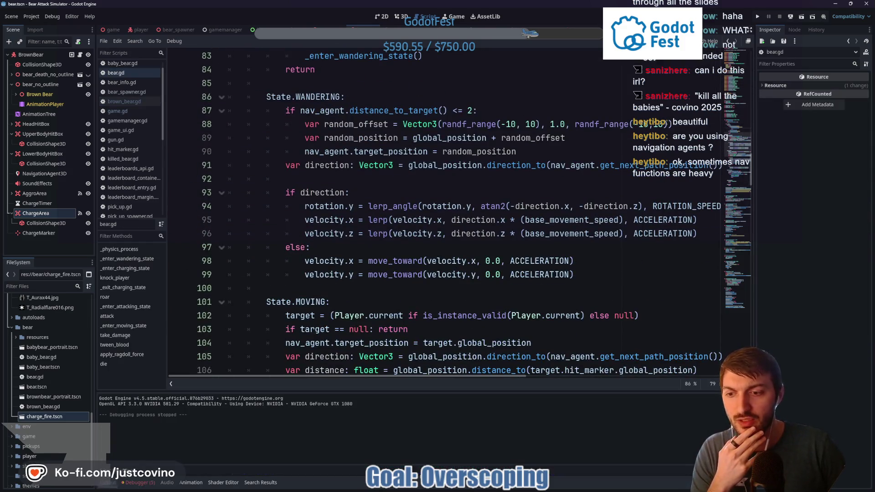
left_click(111, 486)
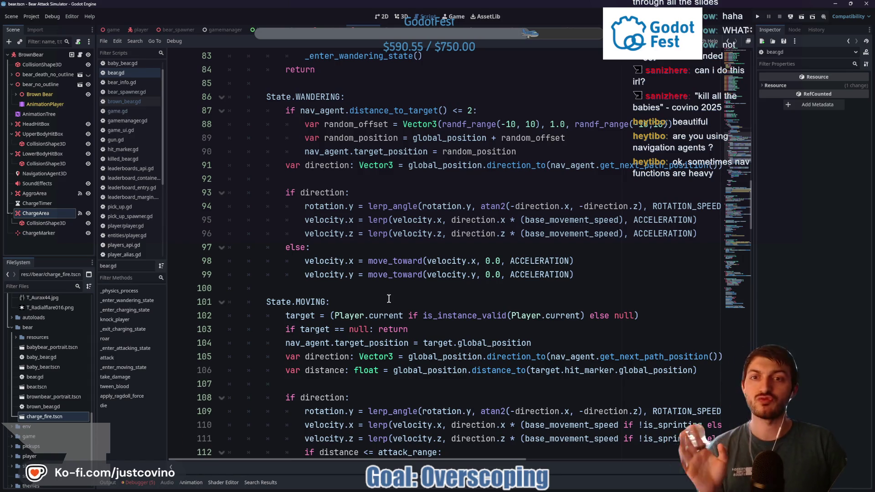
Review the CHARGING state block, its slide-collision loop, and the charge-timer check on line 121
scroll(389, 302, "down", 7)
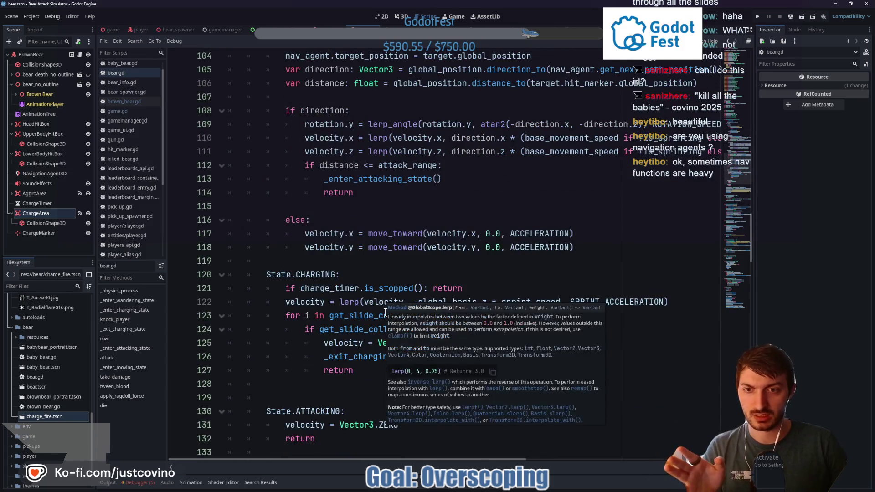
double_click(316, 274)
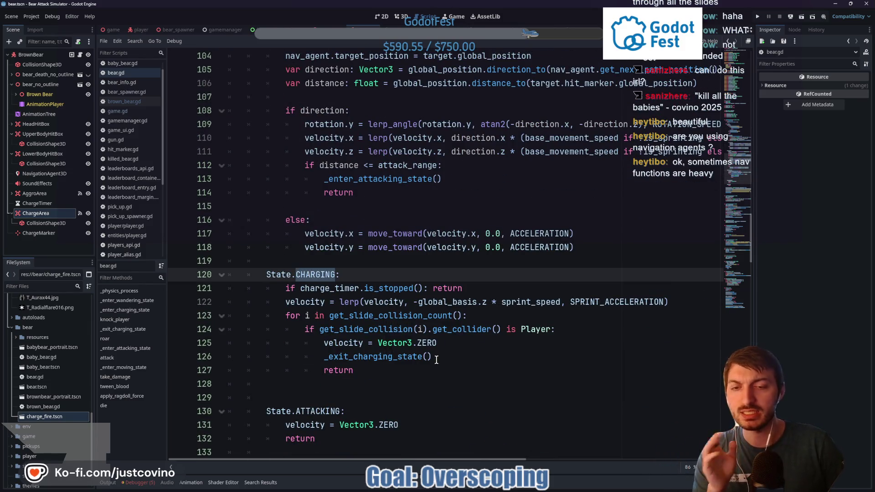
left_click_drag(397, 369, 269, 279)
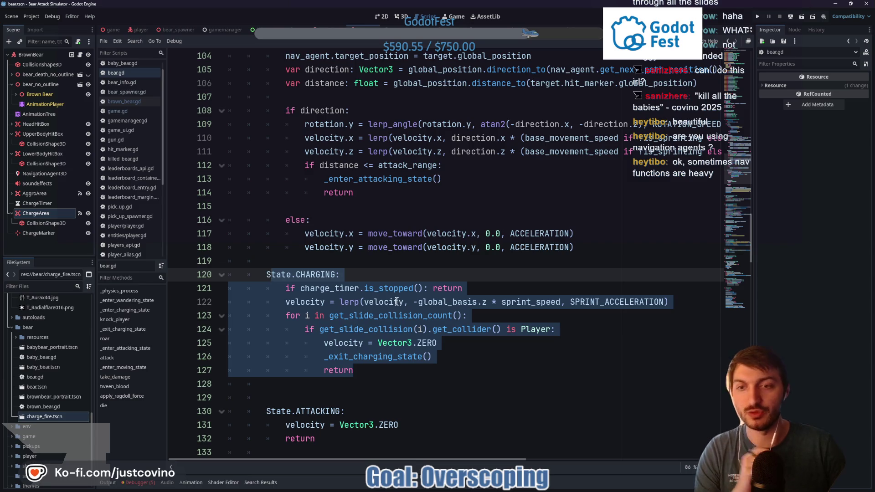
scroll(450, 304, "down", 6)
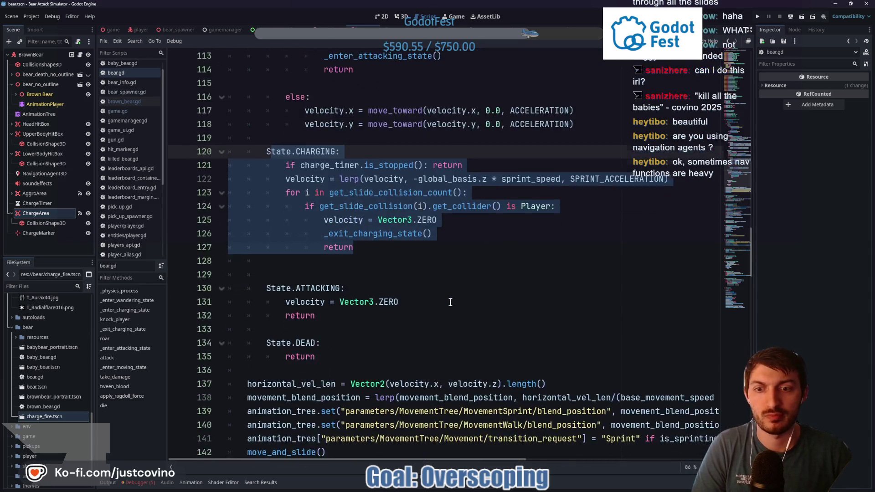
scroll(446, 296, "up", 3)
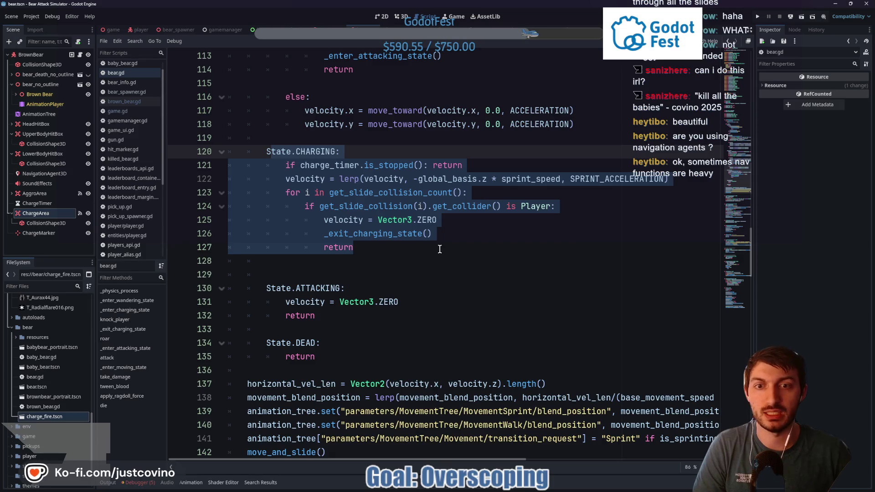
left_click(451, 229)
mouse_move(277, 193)
left_mouse_down()
mouse_move(470, 194)
mouse_move(501, 234)
mouse_move(563, 250)
left_mouse_up()
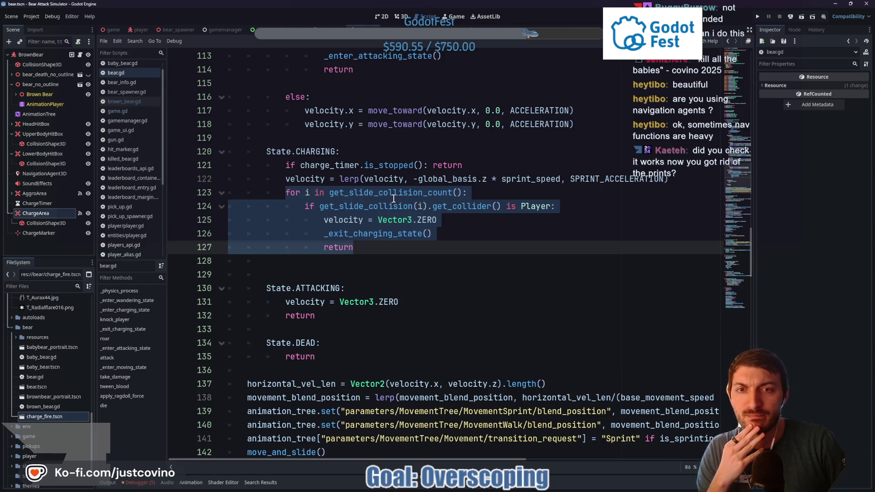
mouse_move(397, 201)
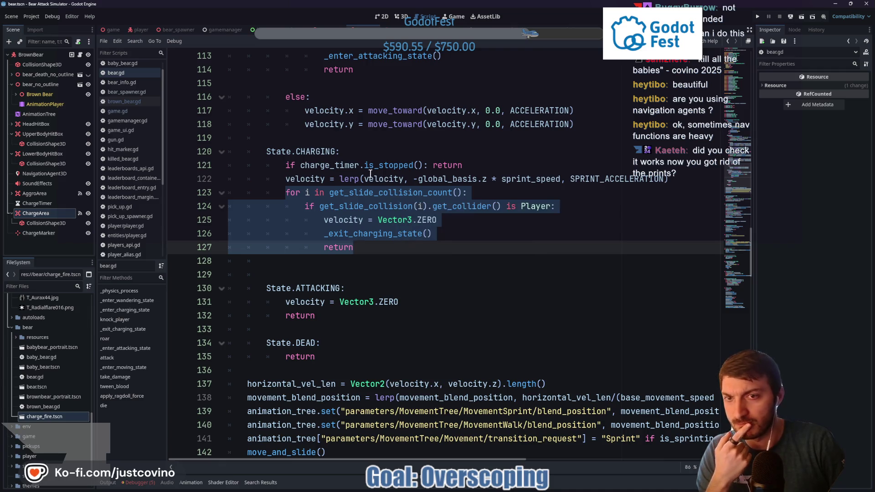
triple_click(277, 167)
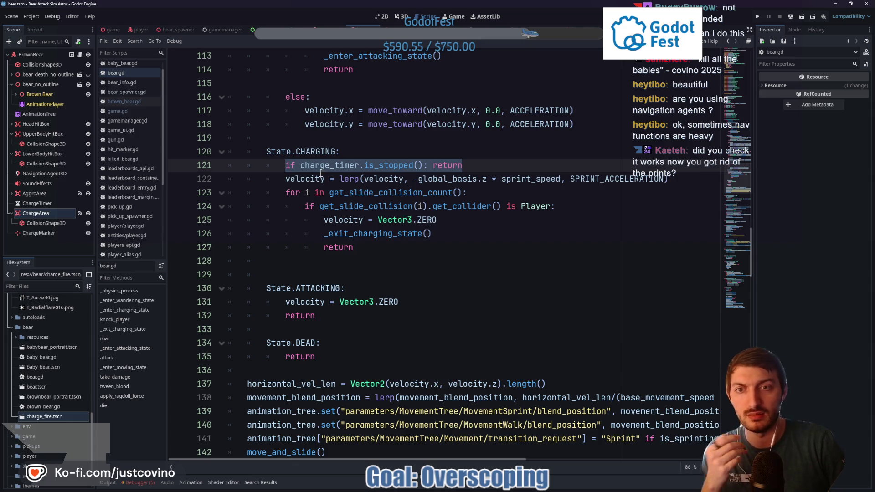
mouse_move(321, 174)
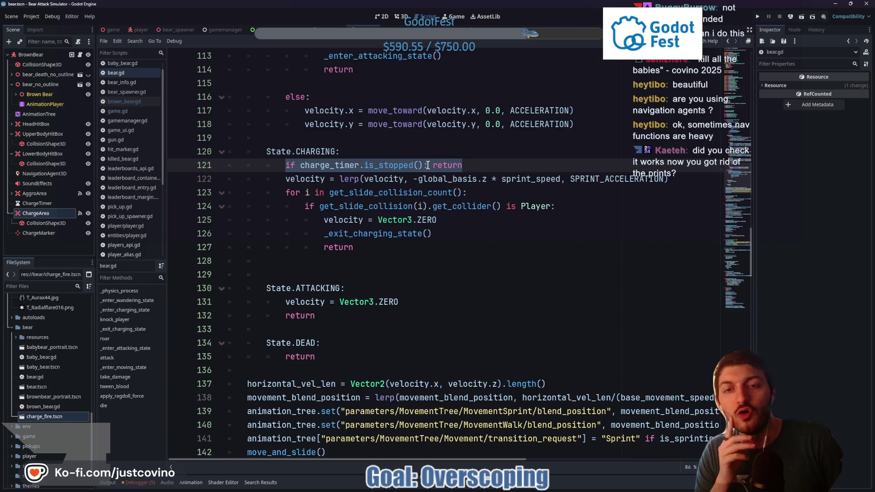
Insert 'velocity = Vector3.ZERO' above return on line 121 and save bear.gd
left_click(428, 165)
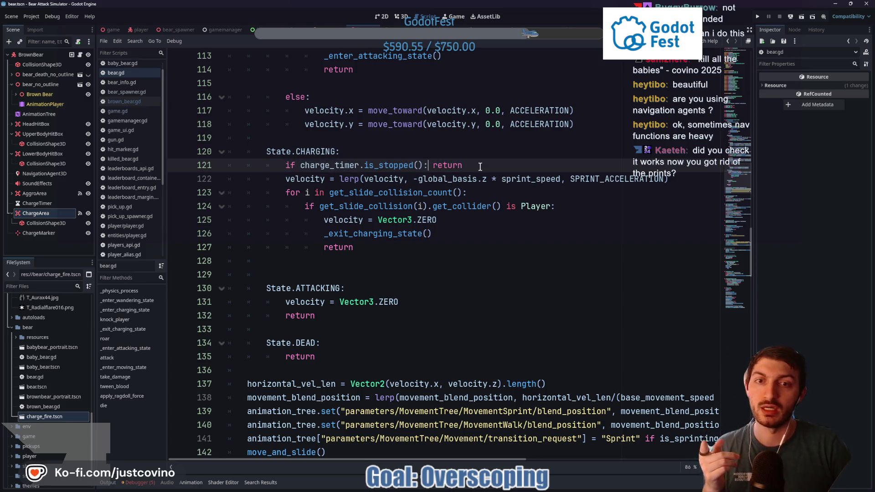
key("Return")
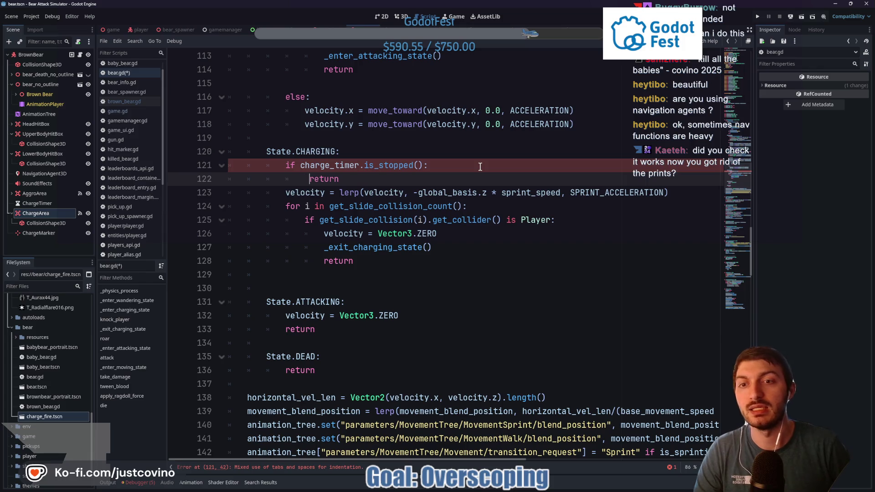
key("Return")
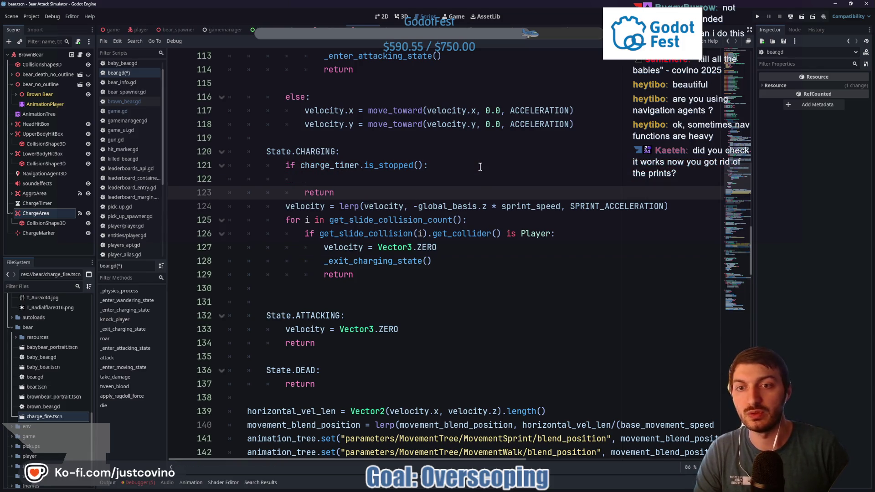
key("Up")
type("velo")
key("Return")
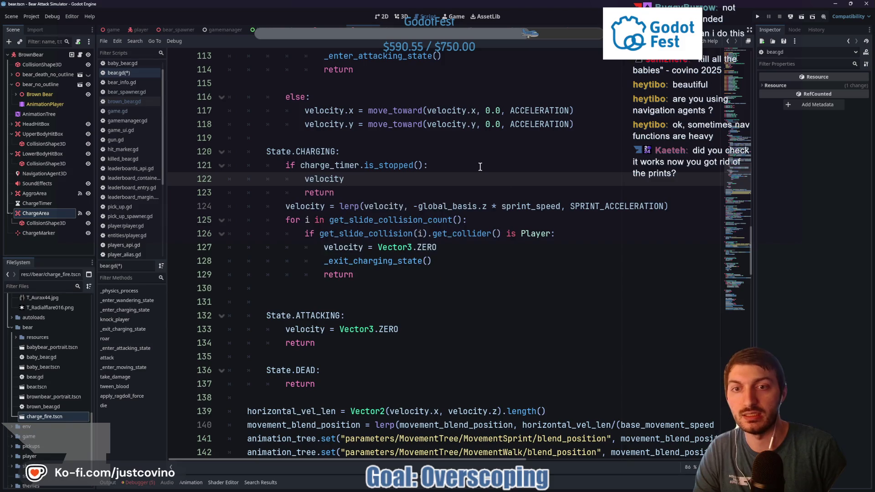
type(" = Vector3.Z")
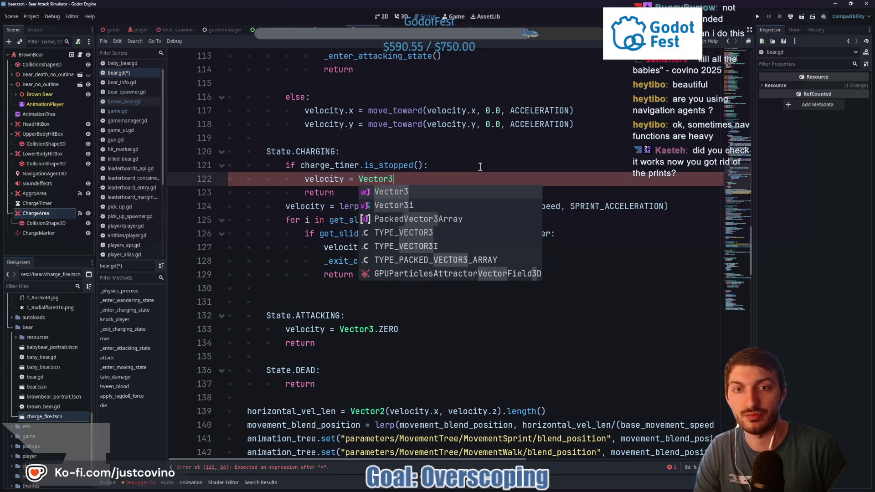
key("Return")
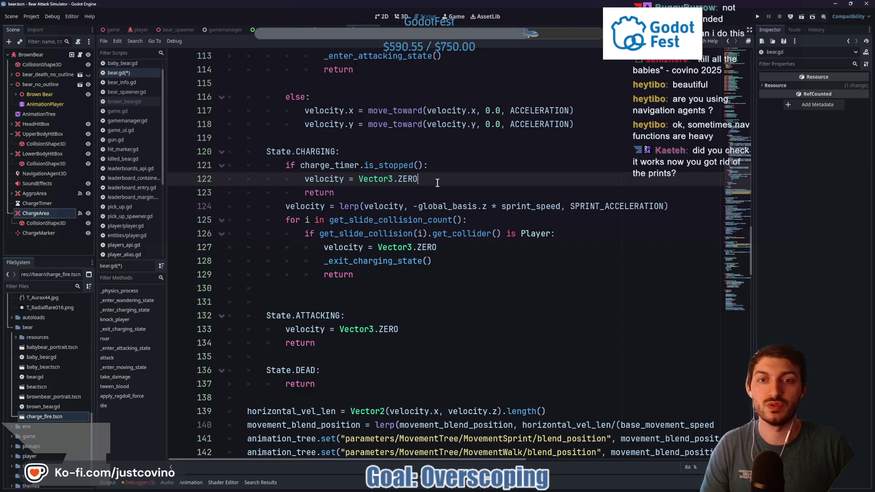
key("ctrl+s")
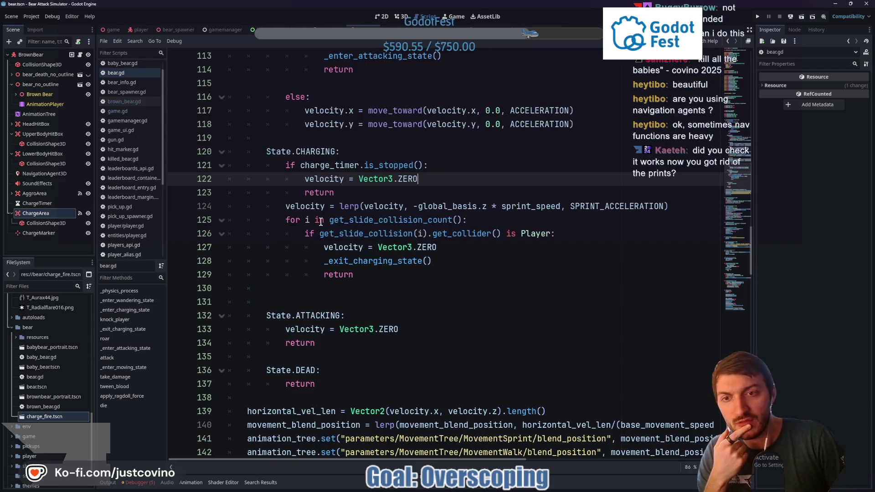
left_click_drag(288, 220, 460, 251)
left_click(447, 263)
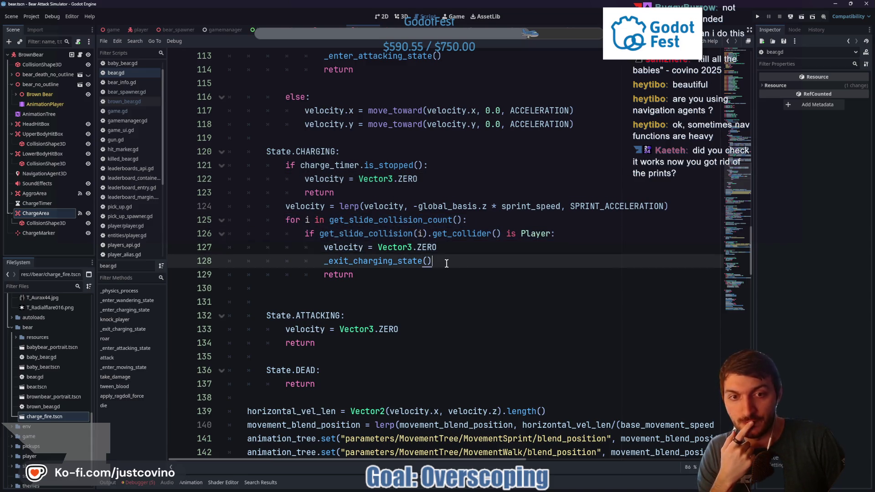
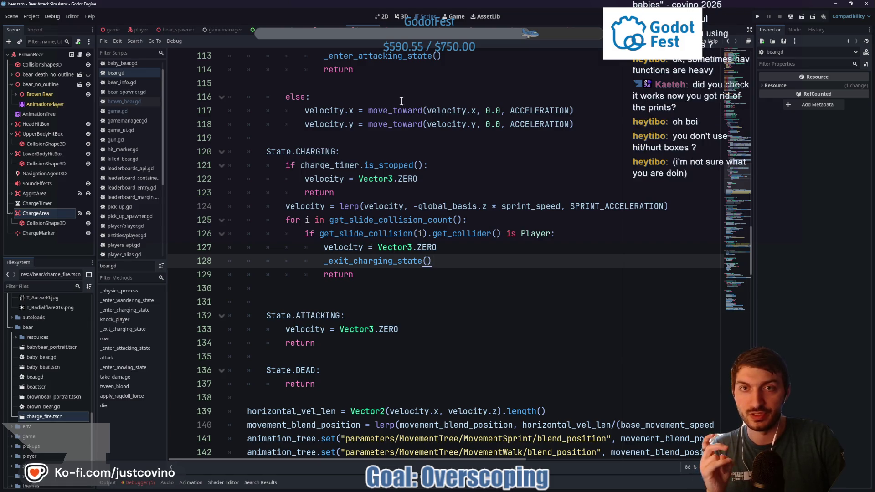
Show the bear scene in 3D and inspect the LowerBodyHitBox and ChargeArea boxes
left_click(401, 16)
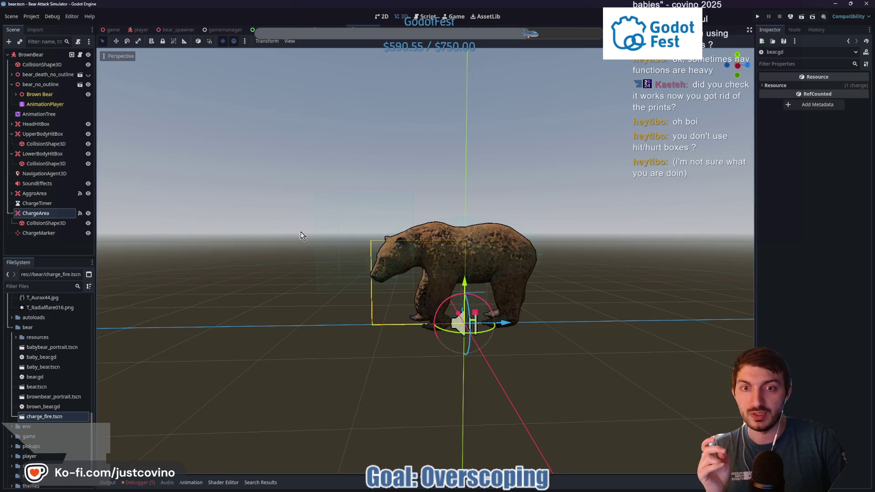
left_click(37, 154)
mouse_move(418, 198)
left_mouse_down()
mouse_move(424, 215)
mouse_move(422, 203)
mouse_move(436, 209)
left_mouse_up()
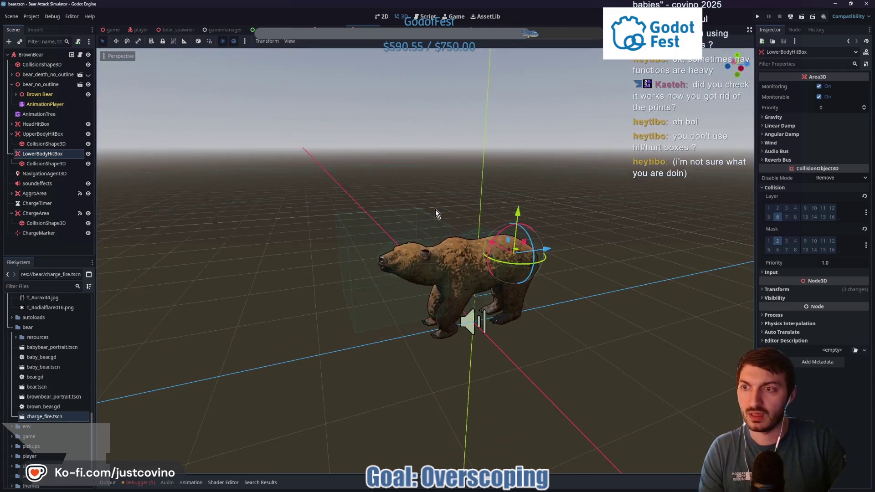
left_click(39, 213)
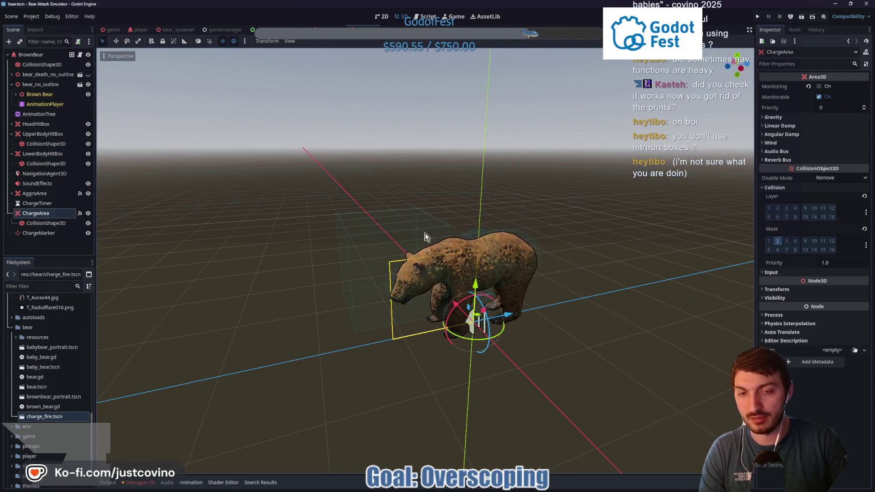
mouse_move(383, 195)
left_mouse_down()
mouse_move(315, 354)
mouse_move(475, 310)
mouse_move(429, 196)
left_mouse_up()
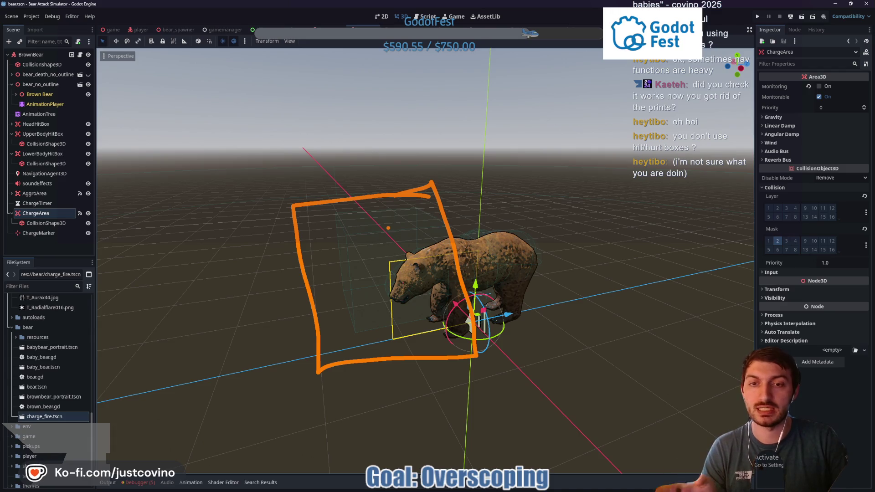
left_click_drag(372, 254, 372, 252)
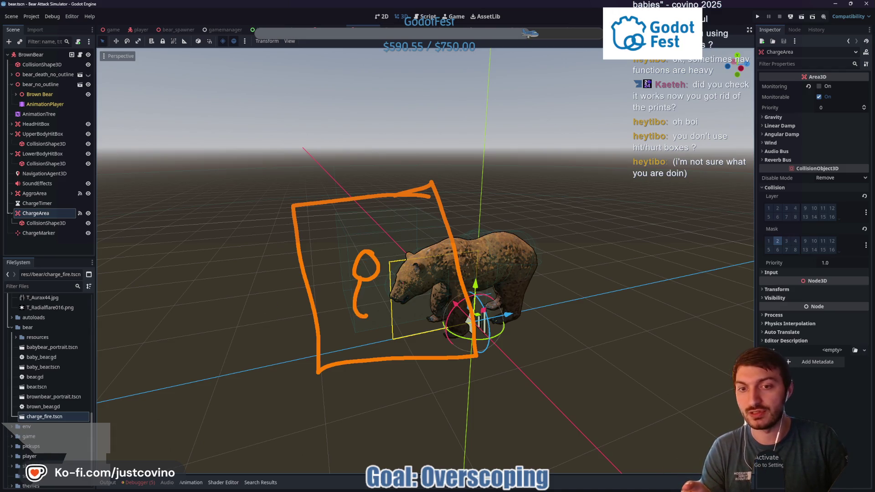
mouse_move(338, 310)
left_mouse_down()
mouse_move(274, 157)
mouse_move(246, 177)
mouse_move(308, 149)
left_mouse_up()
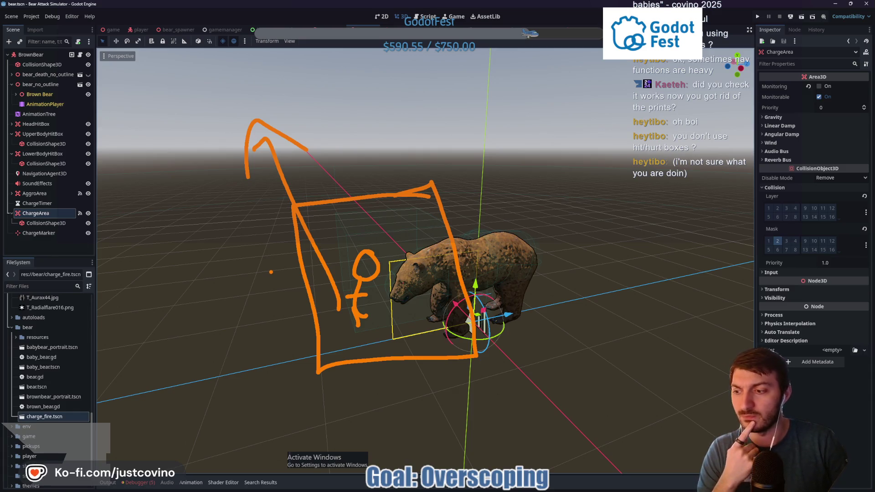
key("Escape")
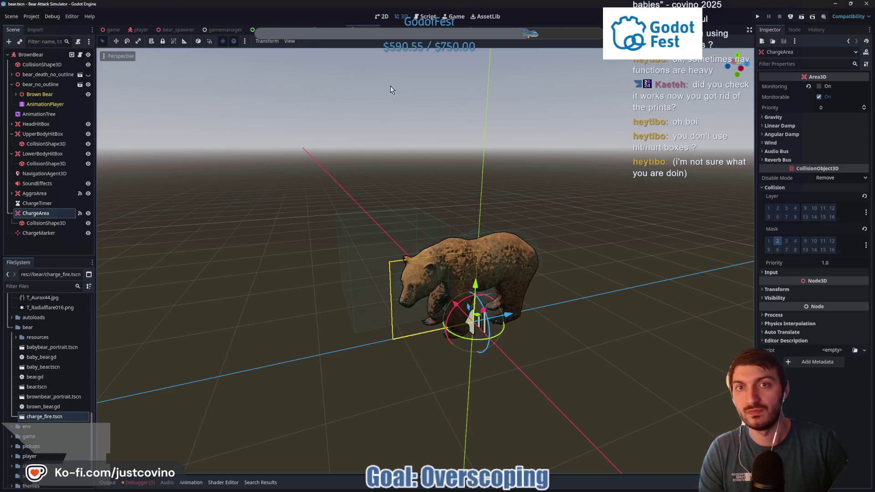
left_click(425, 16)
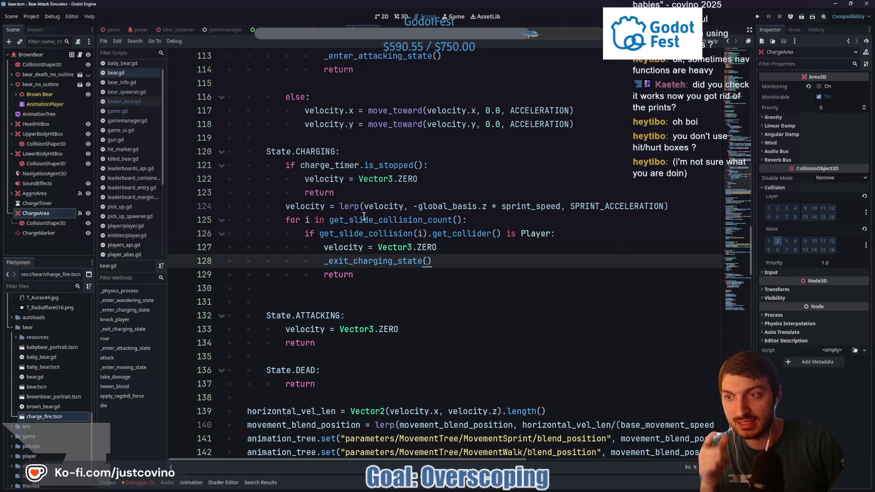
Return to the 3D view and select the BrownBear root node
left_click(403, 18)
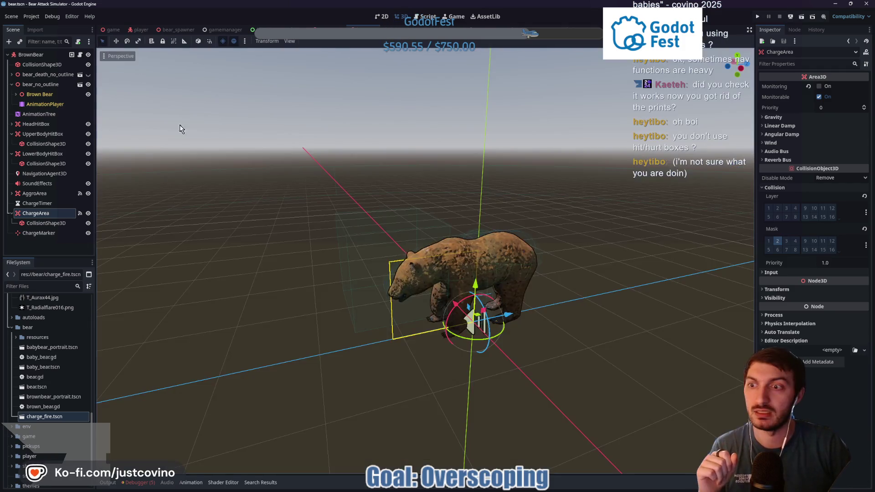
left_click(39, 54)
Add a ShapeCast3D child under BrownBear and name it ChargeShapeCast
key("ctrl+a")
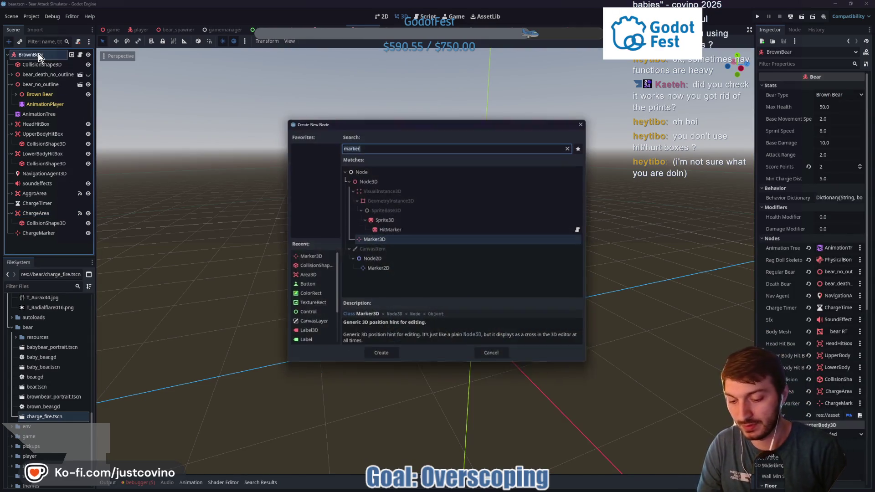
type("shapecast")
key("Return")
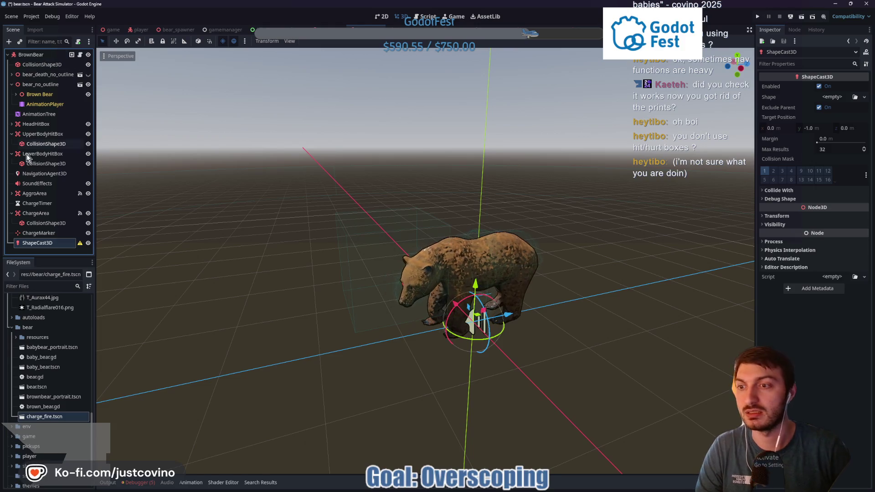
double_click(48, 243)
type("Charge")
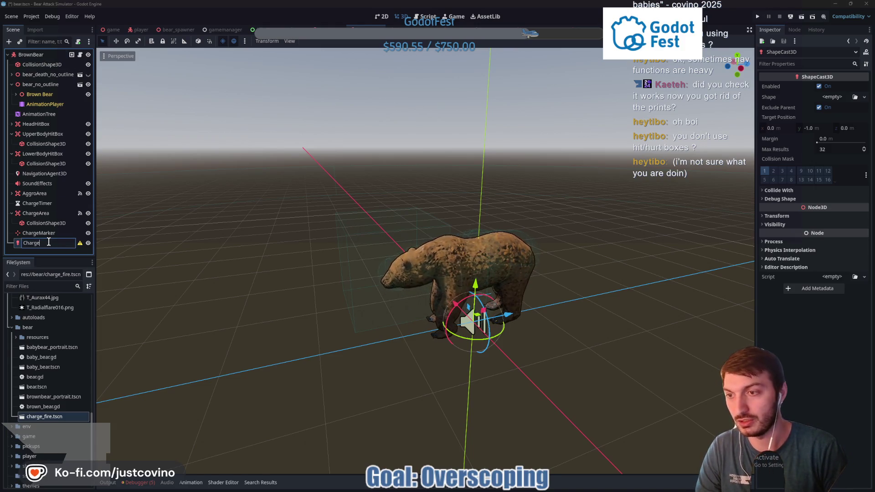
type("ShapeCast")
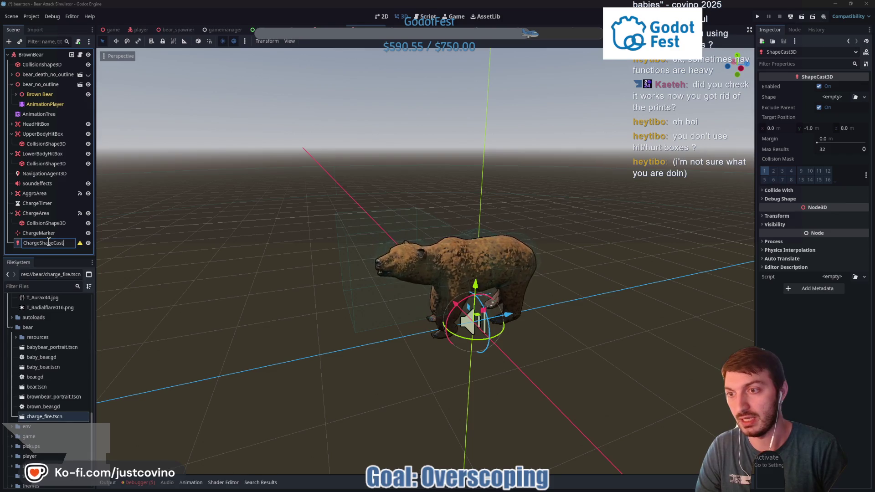
key("Return")
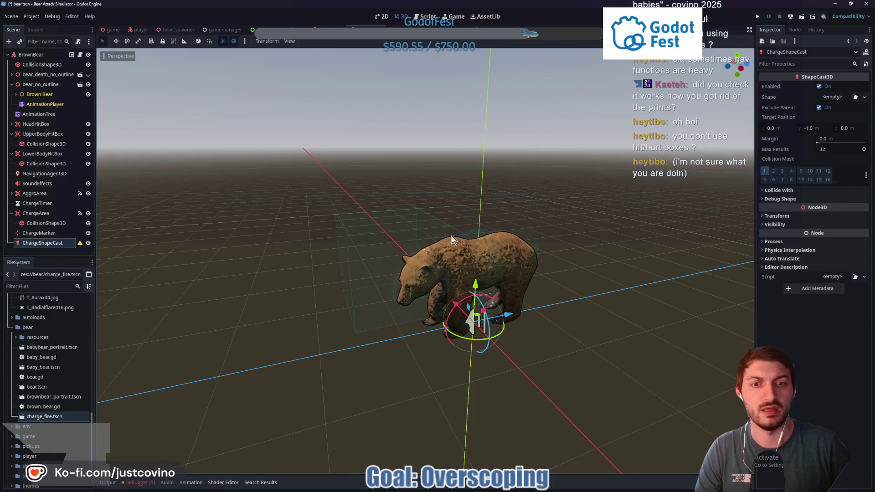
Set ChargeShapeCast's target position to (0, 0, 2.0)
left_click(816, 128)
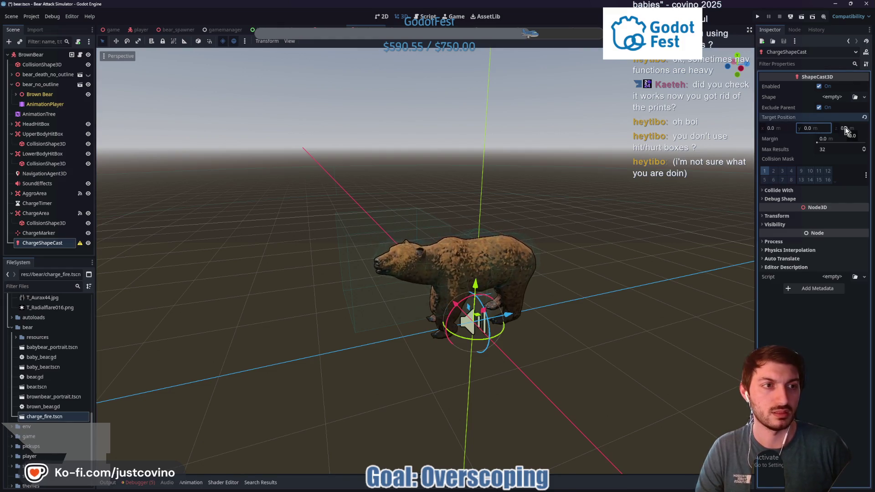
type("0")
left_click(845, 128)
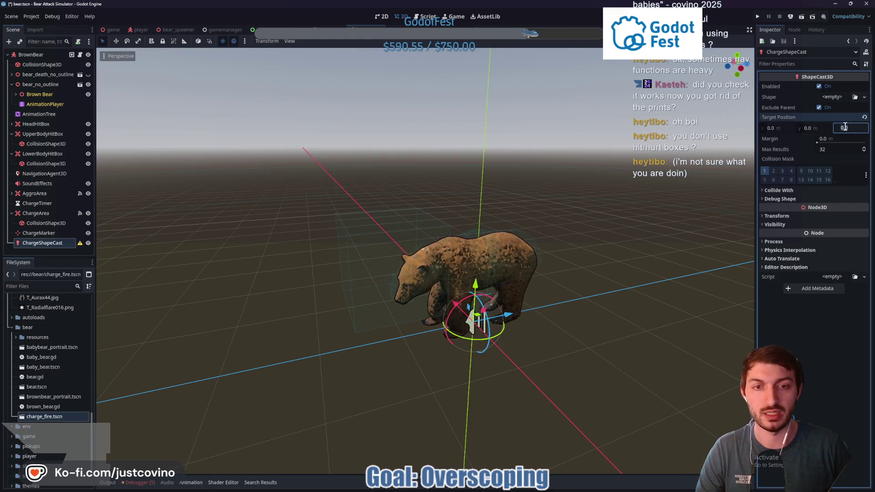
type("2")
key("Return")
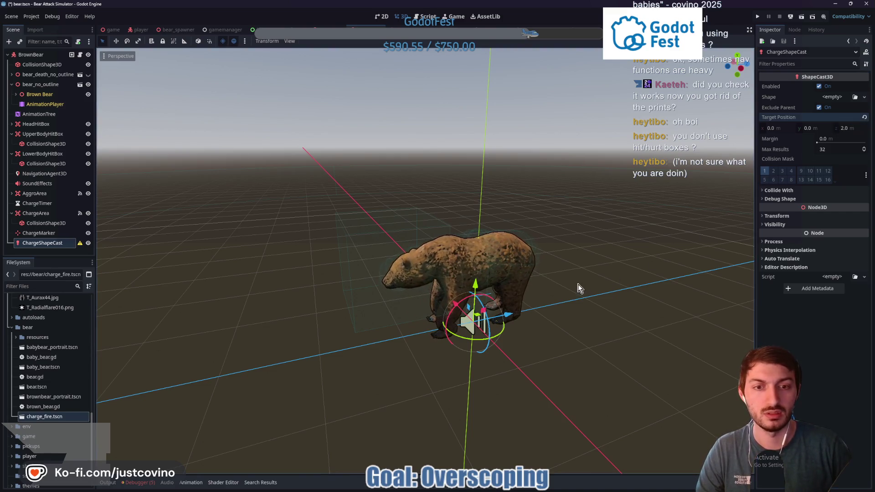
left_click(833, 96)
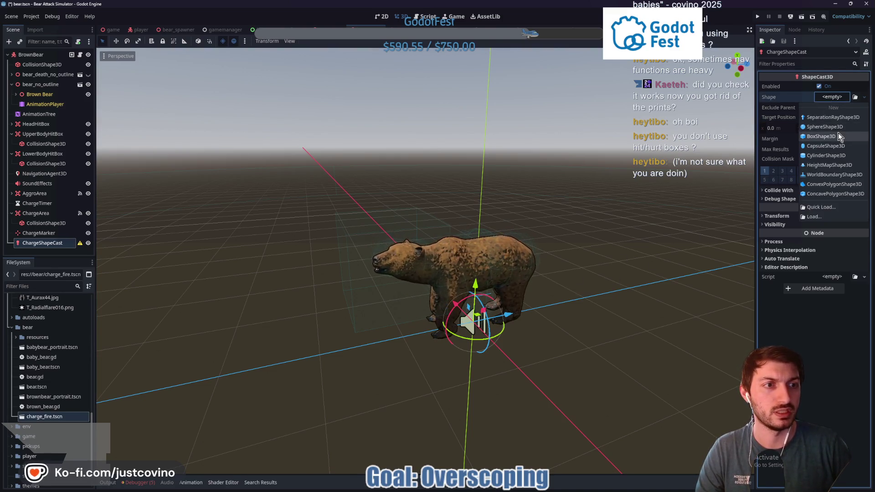
Give ChargeShapeCast a new BoxShape3D and try target z values of -2.0 and -1.0
left_click(838, 132)
left_click(853, 128)
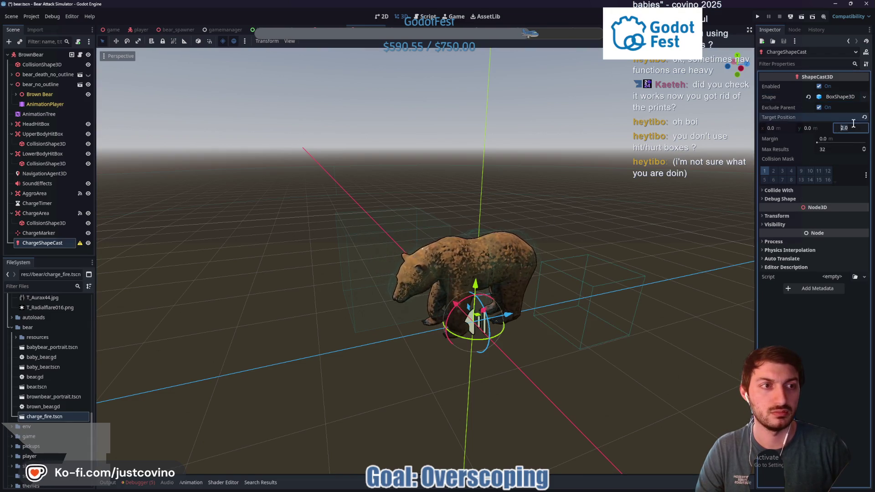
type("-2")
key("Return")
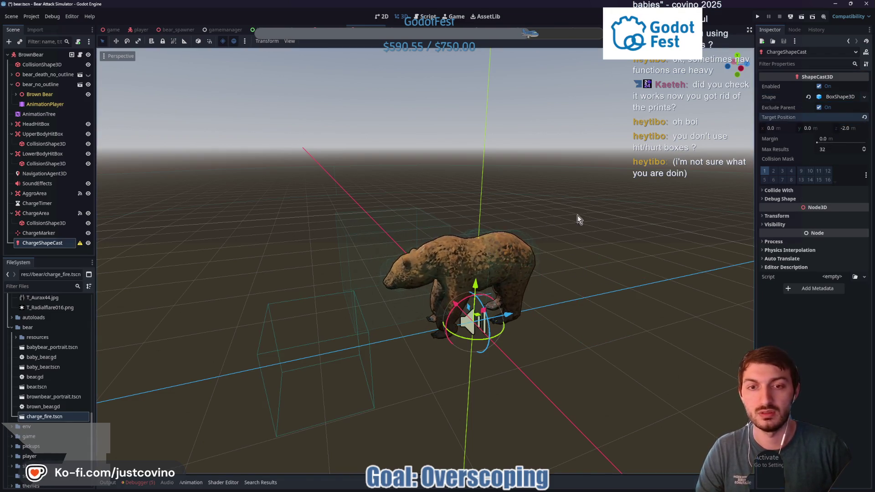
left_click(850, 129)
type("-1")
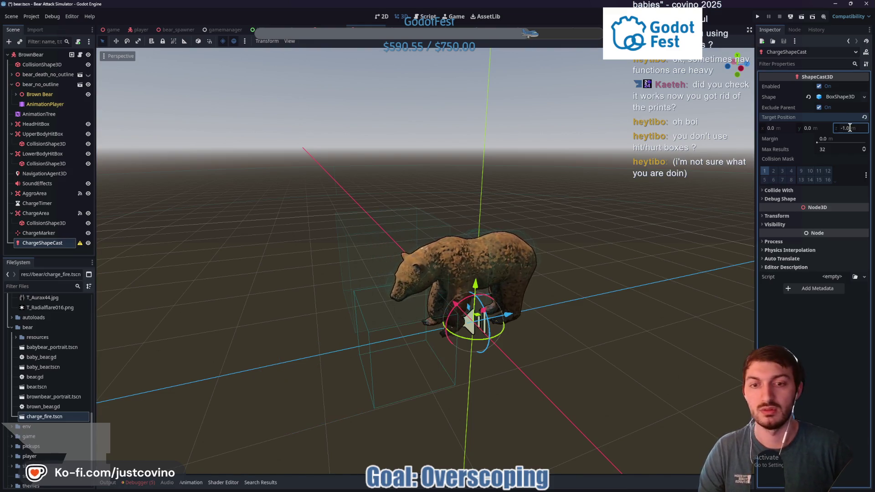
key("Return")
Raise the shape cast onto the bear's body and settle its target z at -1.5
left_click_drag(475, 285, 468, 223)
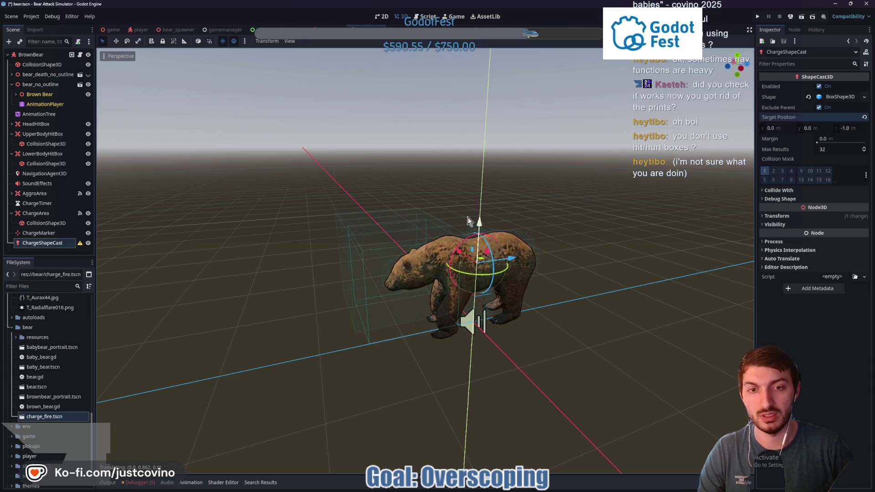
mouse_move(586, 231)
left_mouse_down()
mouse_move(654, 223)
mouse_move(514, 209)
left_mouse_up()
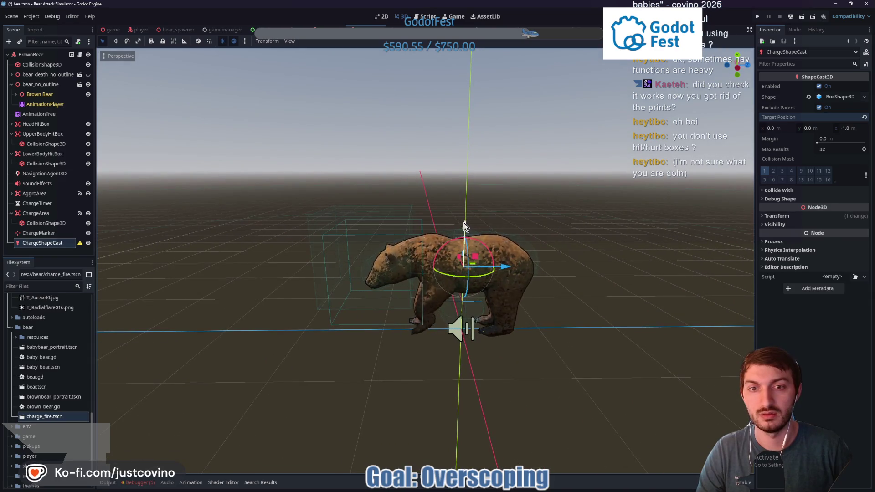
left_click(848, 129)
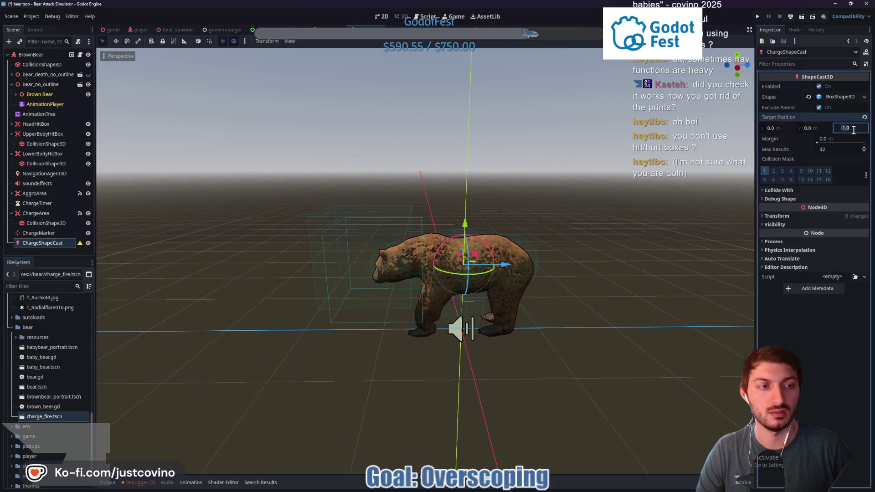
type("-2")
key("Return")
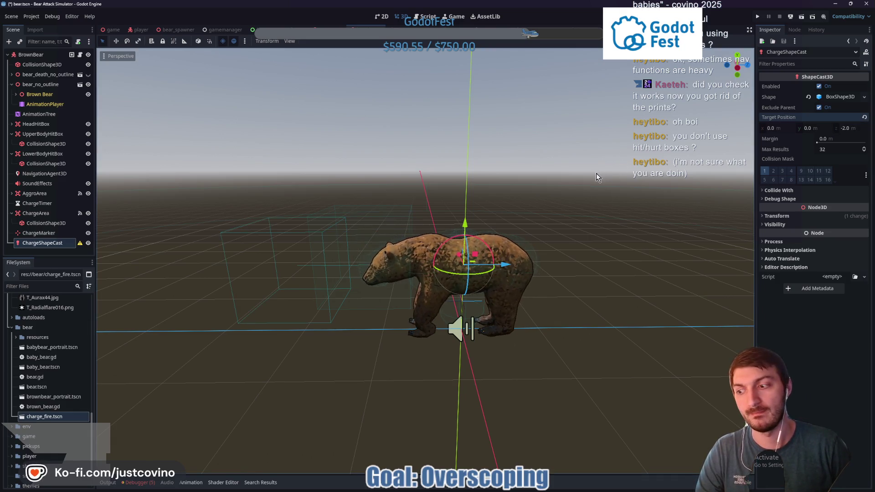
left_click(852, 128)
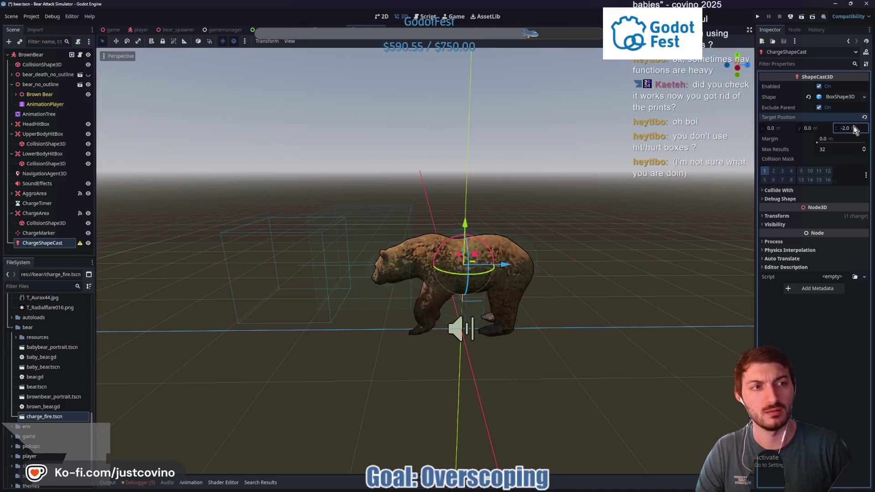
type("-1.5")
key("Return")
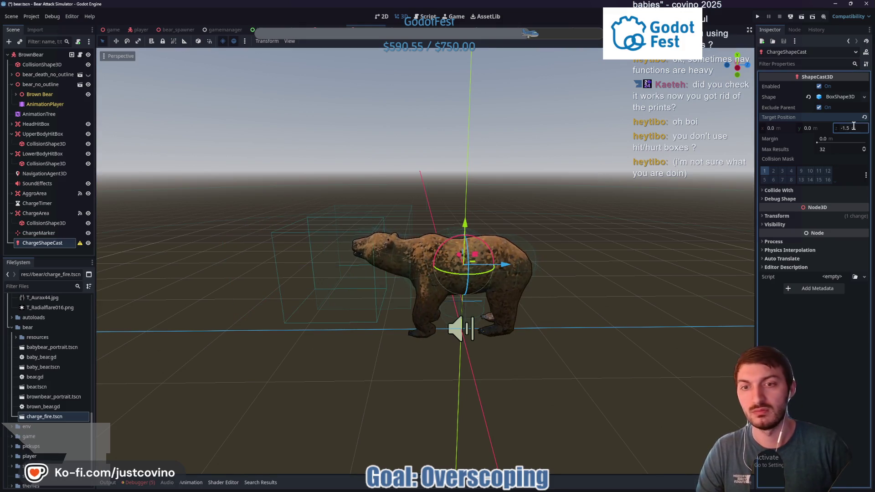
Shrink the box shape's z depth to 0.35 m
left_click(837, 98)
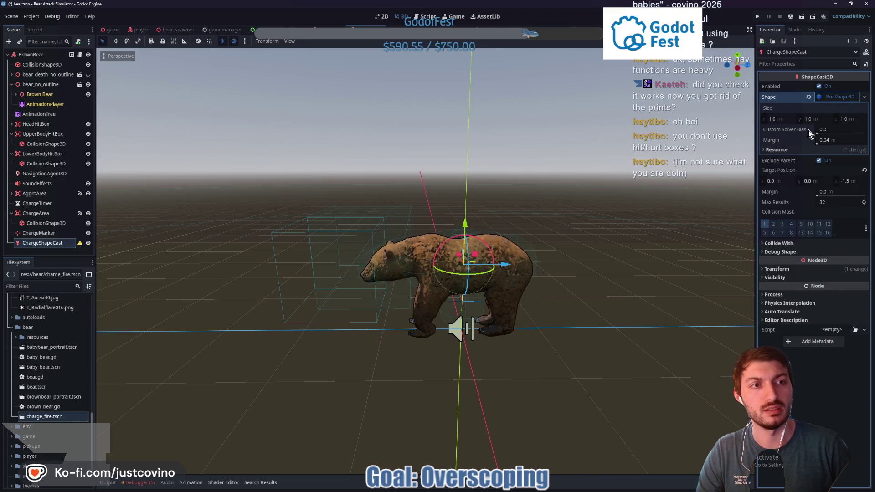
mouse_move(848, 119)
left_mouse_down()
mouse_move(857, 118)
mouse_move(844, 118)
left_mouse_up()
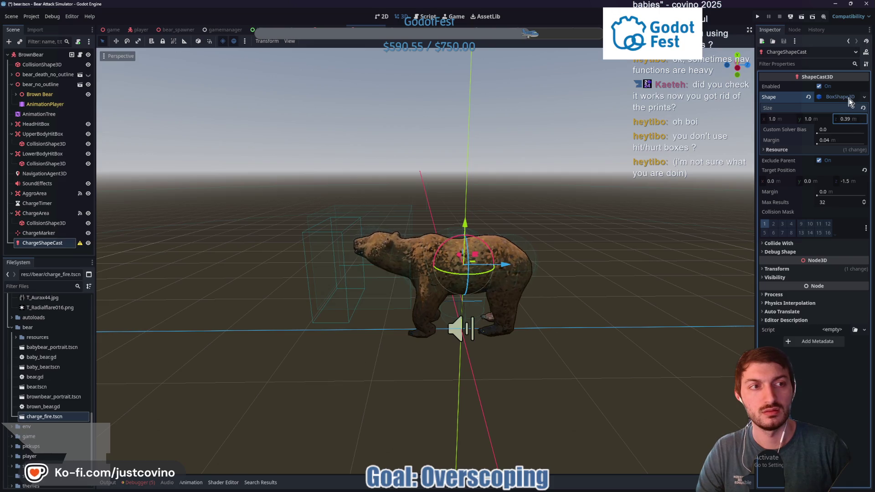
left_click(850, 118)
key("Return")
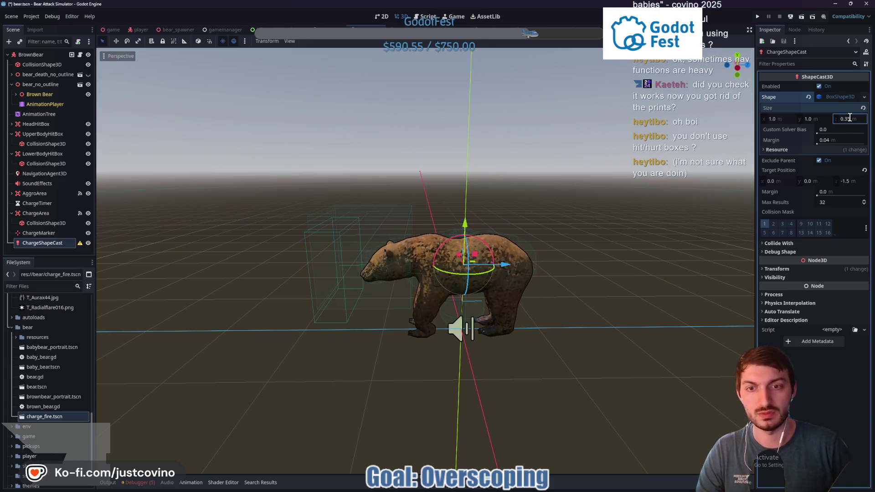
left_click(837, 100)
Set the target position z to -1.25 and let the cast collide with Areas
left_click(852, 128)
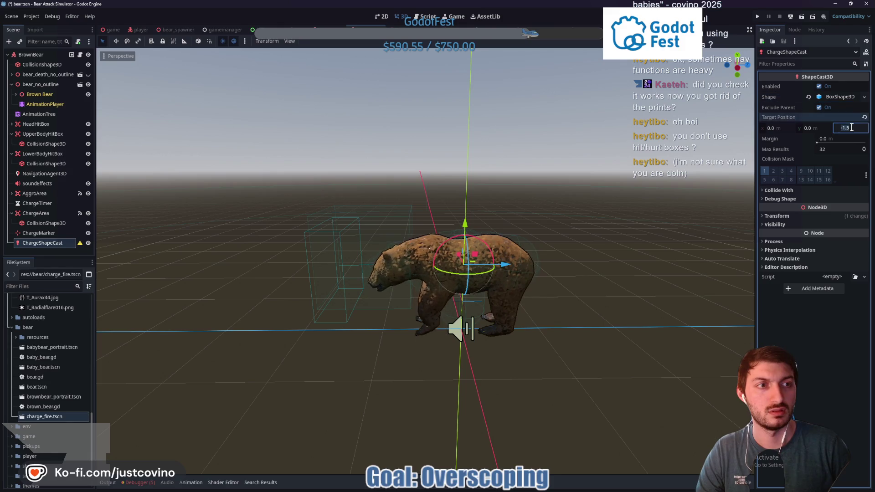
type("-1")
key("Return")
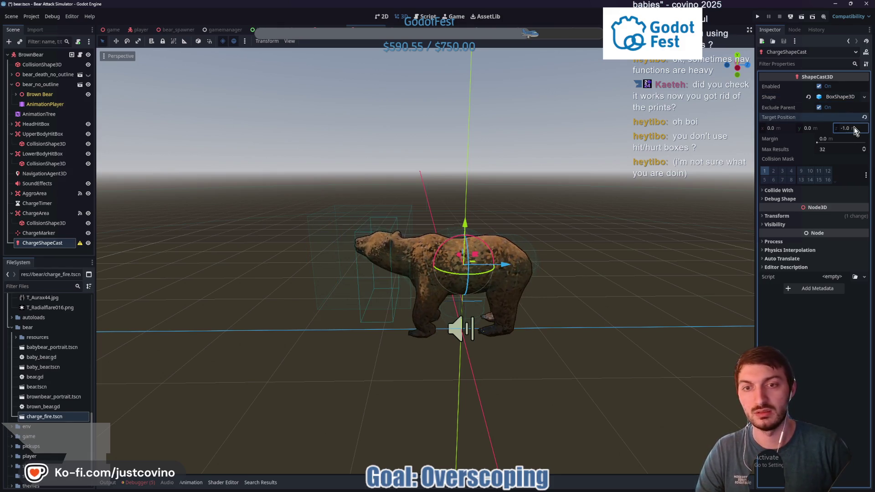
left_click(854, 128)
type("-1.25")
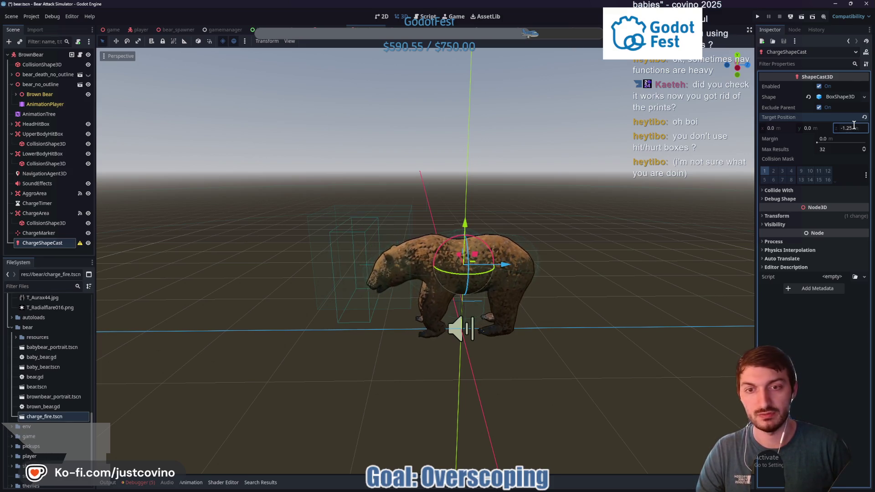
key("Return")
mouse_move(573, 171)
left_mouse_down()
mouse_move(616, 166)
mouse_move(609, 173)
left_mouse_up()
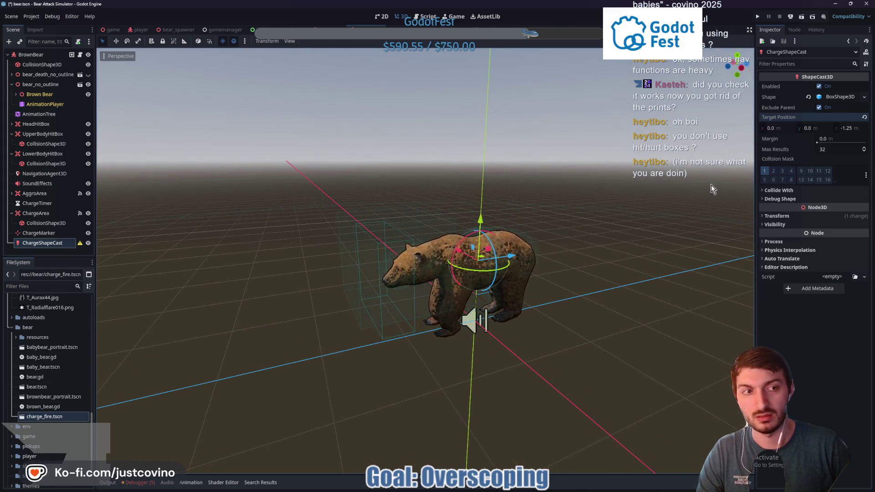
left_click(780, 190)
left_click(822, 201)
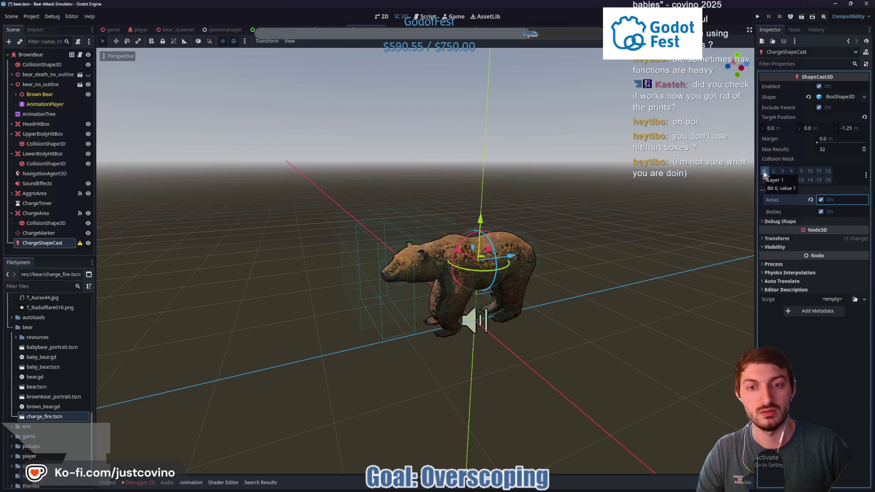
Add layer 2 to ChargeShapeCast's collision mask and orbit around the bear to check it
left_click(775, 170)
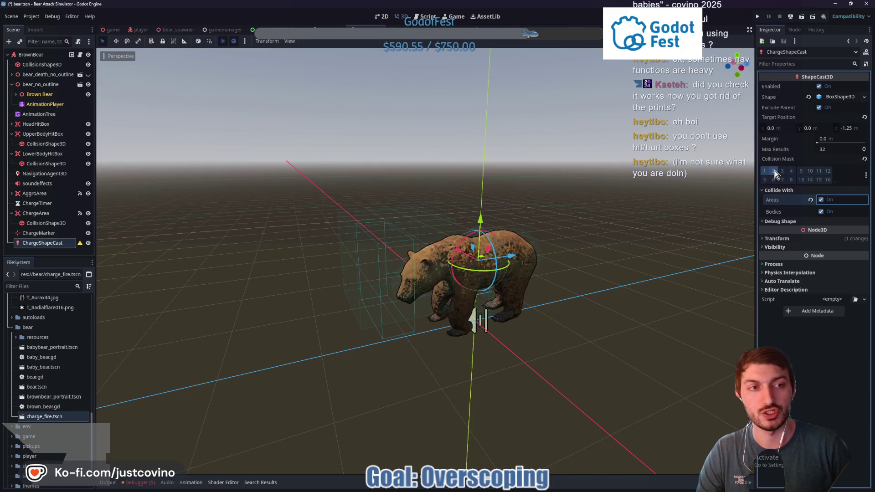
mouse_move(551, 225)
left_mouse_down()
mouse_move(581, 218)
mouse_move(576, 204)
left_mouse_up()
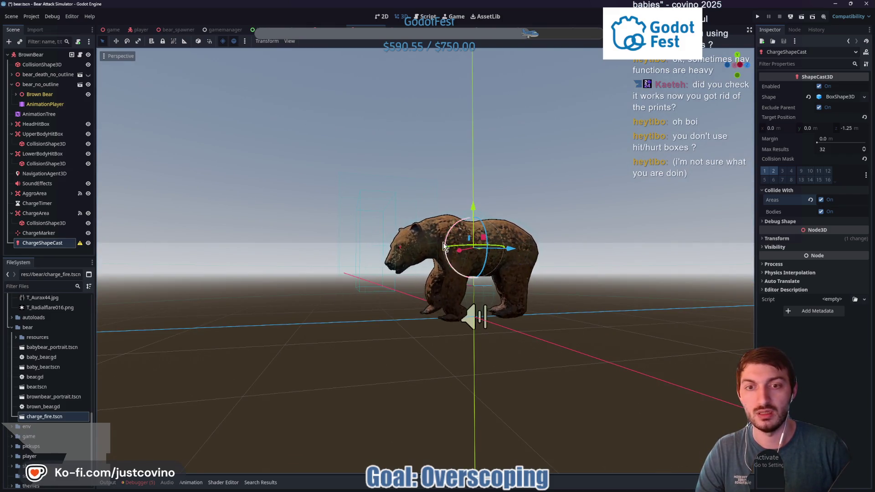
left_click_drag(439, 325, 295, 241)
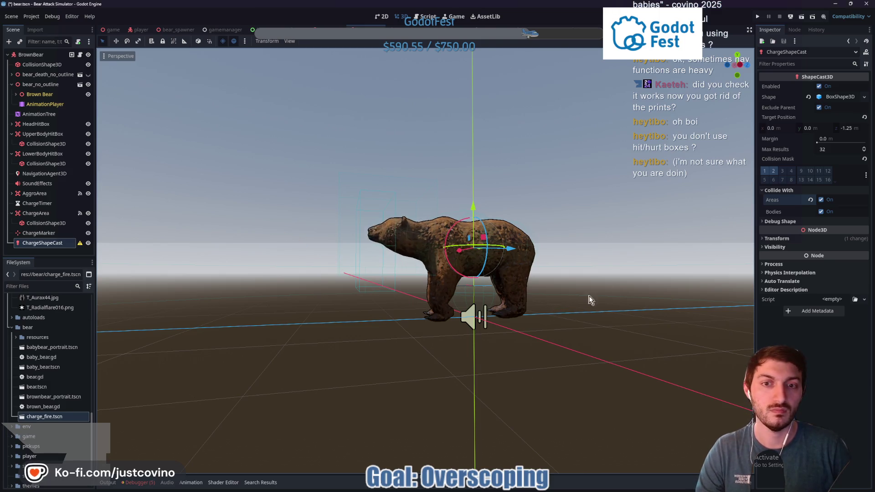
left_click(773, 171)
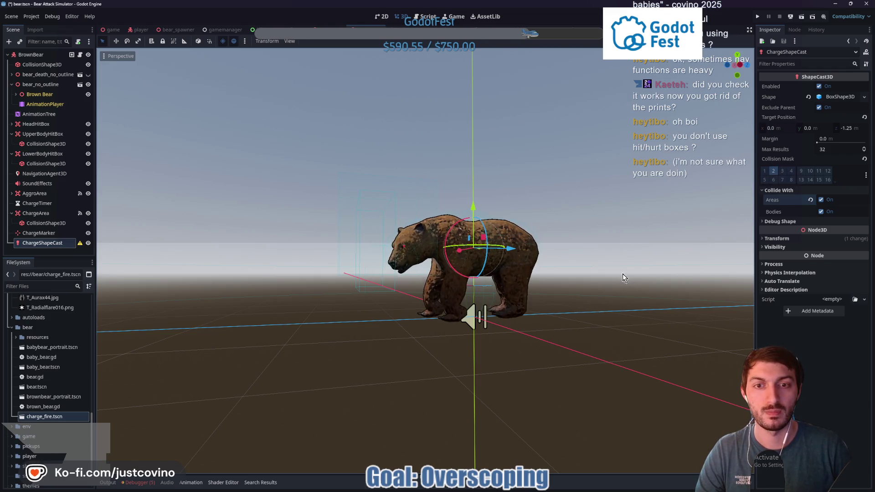
left_click_drag(607, 236, 592, 266)
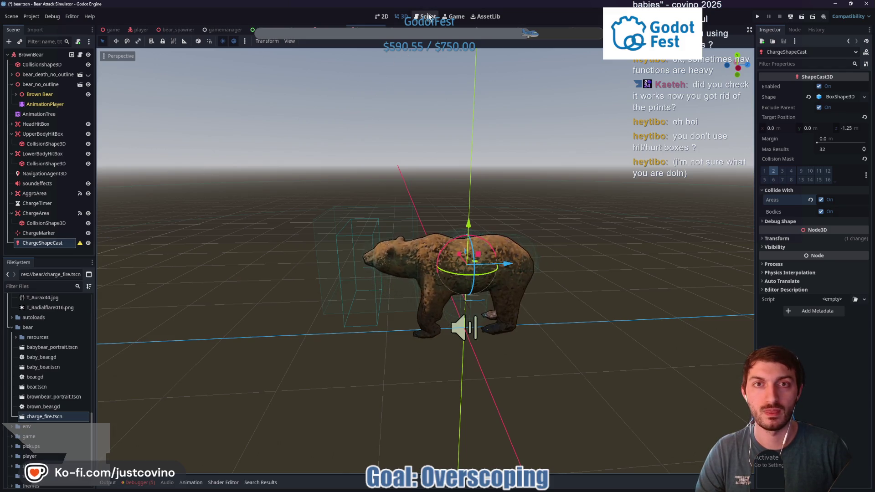
key("ctrl+F3")
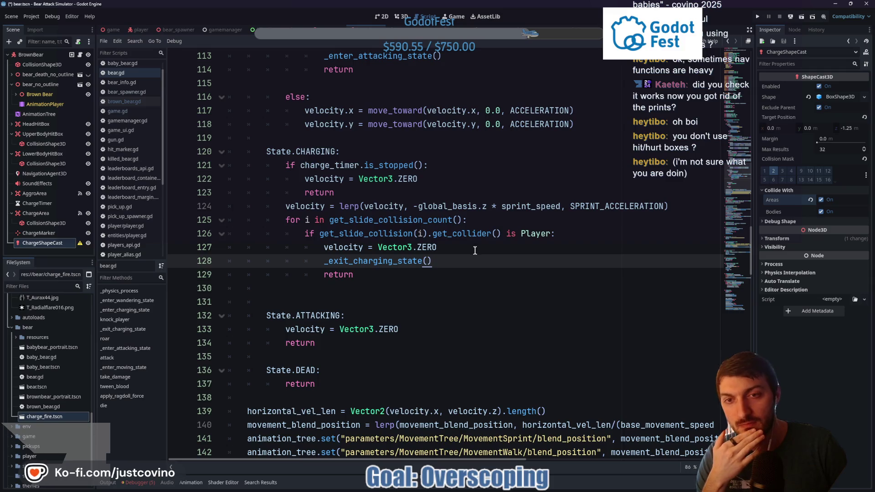
Select ChargeArea and show its signal connections, including body_entered
scroll(472, 252, "down", 20)
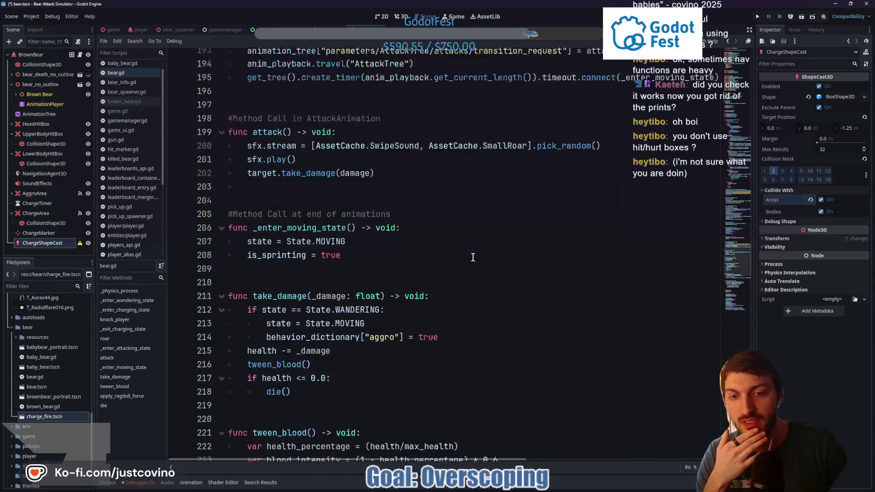
scroll(458, 277, "down", 6)
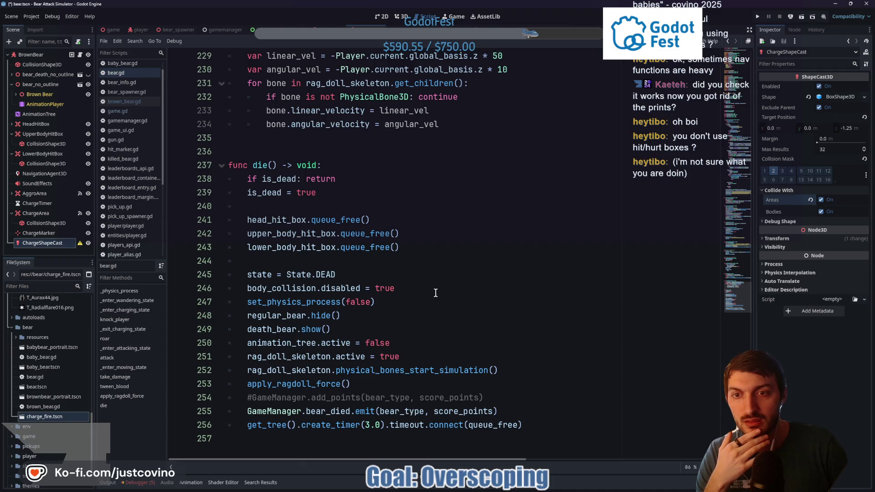
scroll(432, 292, "up", 6)
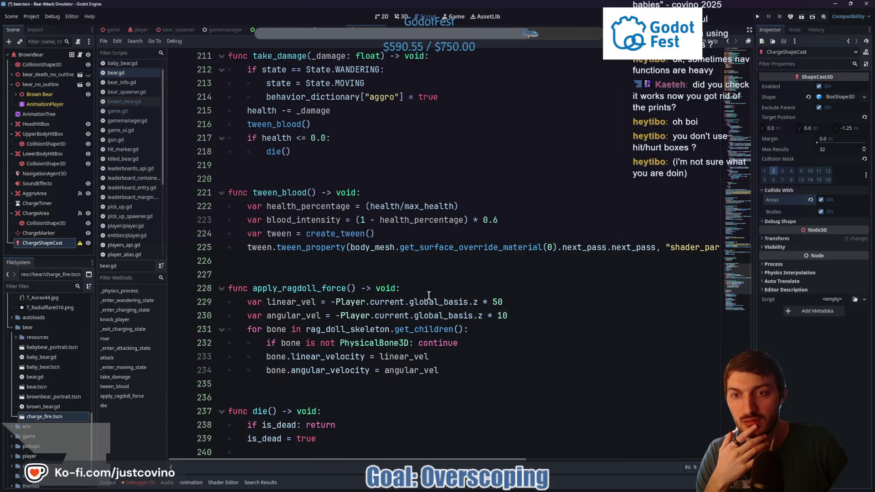
left_click(39, 215)
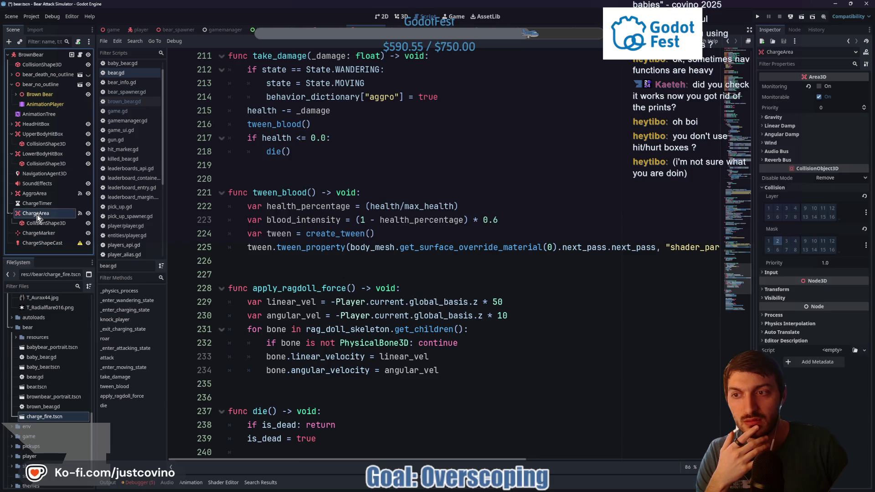
left_click(795, 30)
Go to the body_entered handler, add _exit_charging_state() after knock_player(), and save
right_click(801, 126)
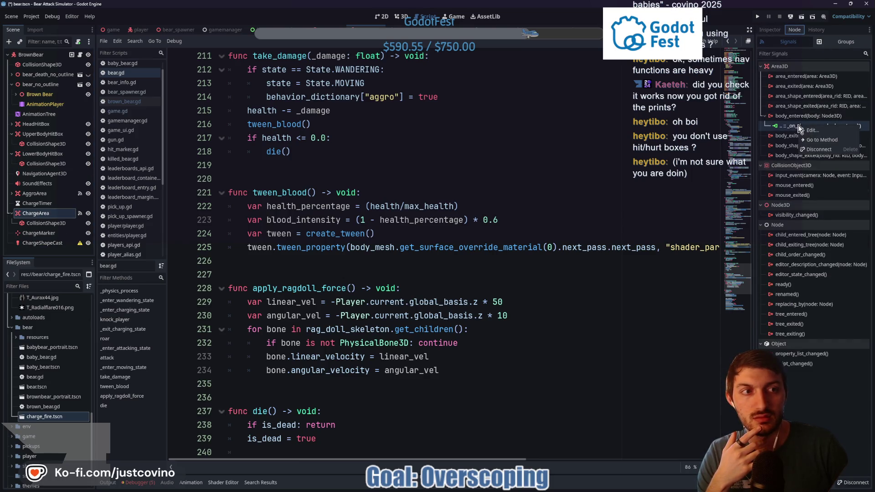
left_click(819, 140)
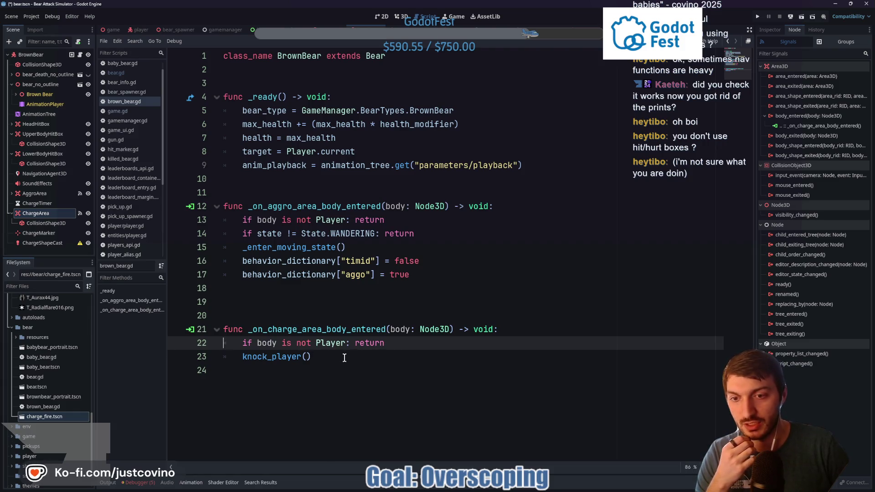
left_click(344, 358)
key("Return")
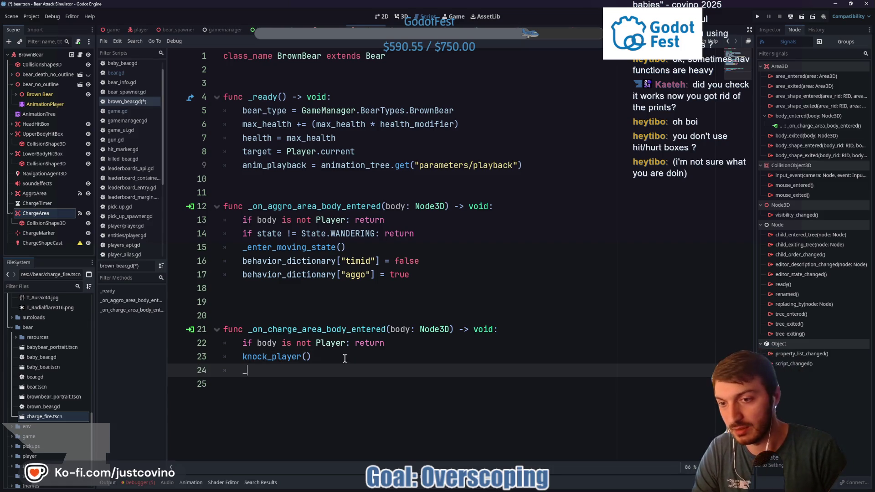
type("_exit")
key("Return")
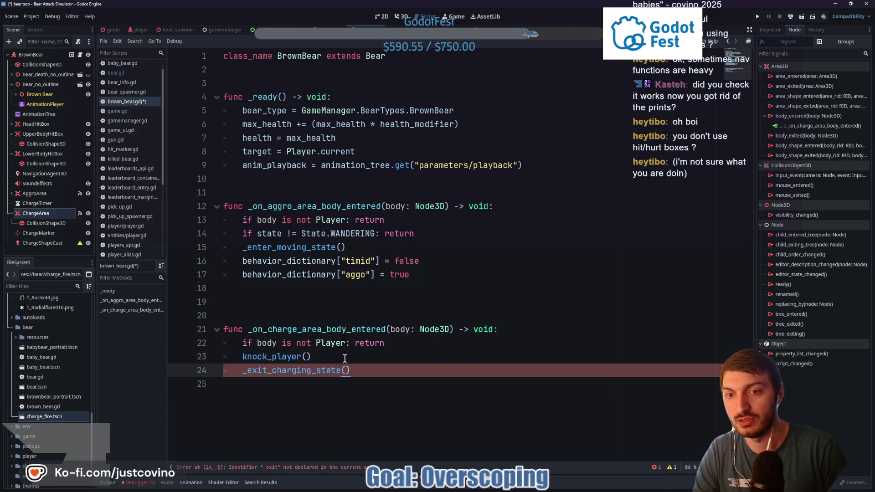
key("ctrl+s")
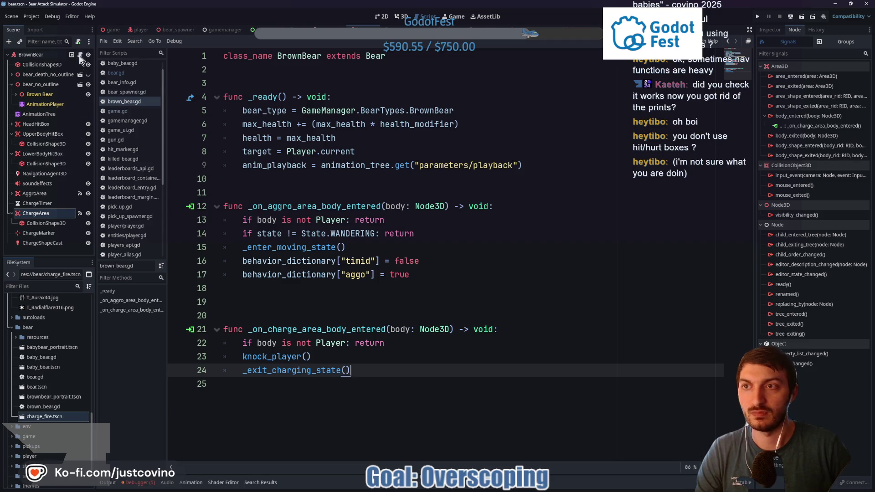
Return to bear.gd and locate the CHARGING state's collision lines 125–128
left_click(375, 56, "ctrl")
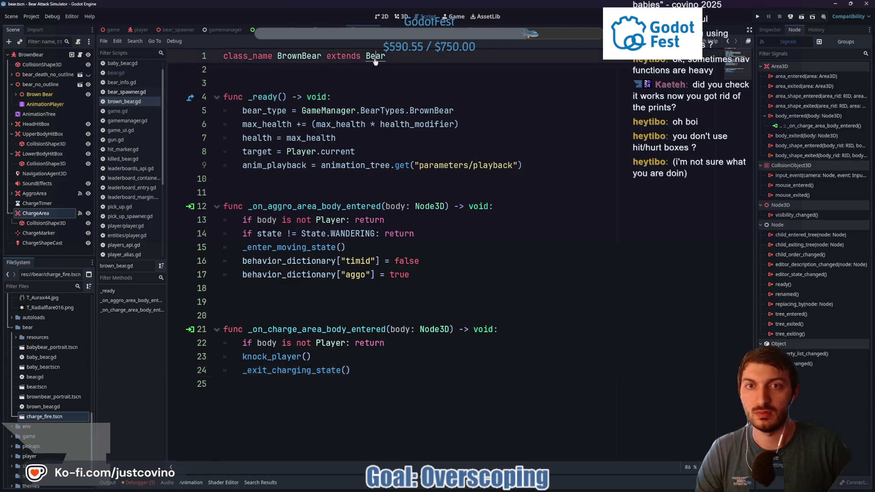
scroll(324, 252, "up", 1)
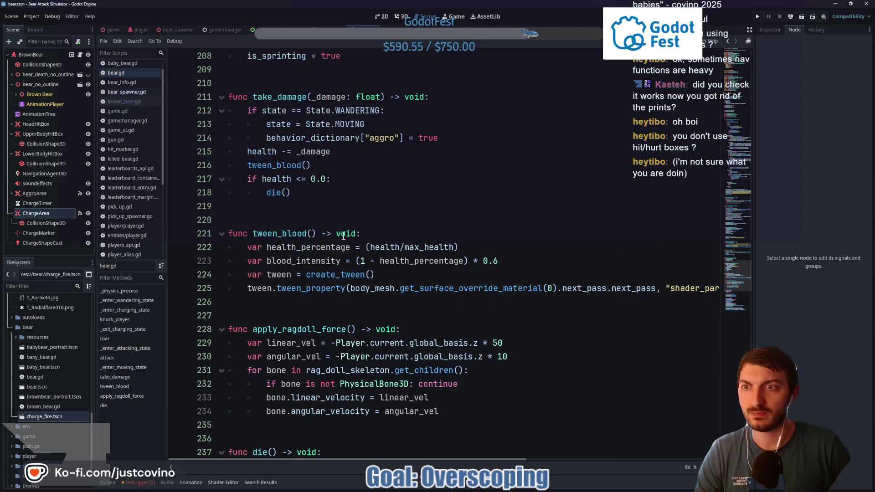
scroll(346, 211, "up", 7)
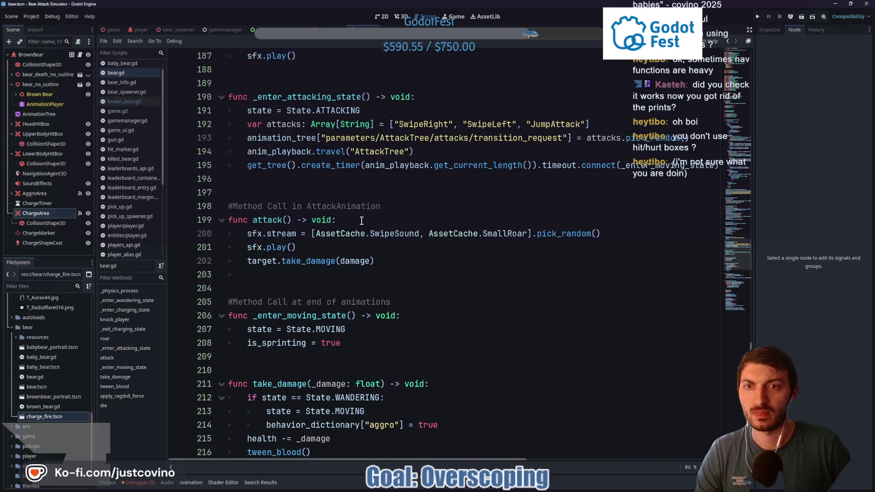
scroll(363, 224, "up", 7)
scroll(367, 241, "up", 5)
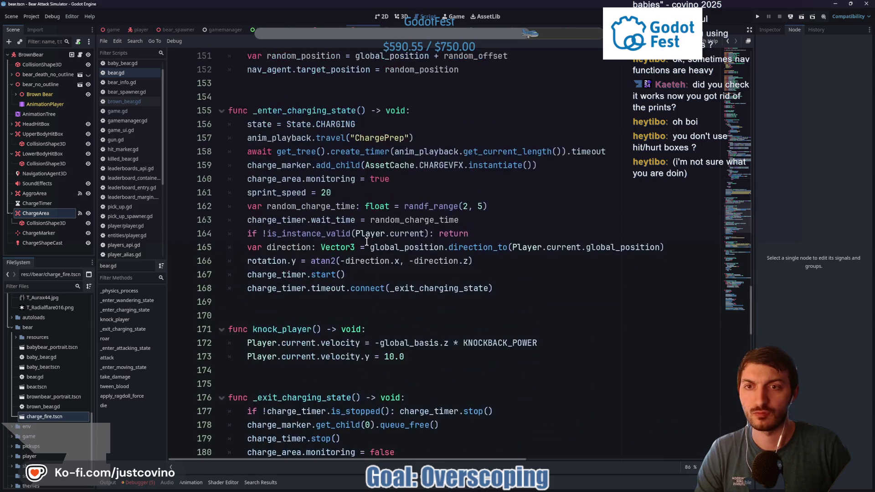
scroll(363, 269, "up", 5)
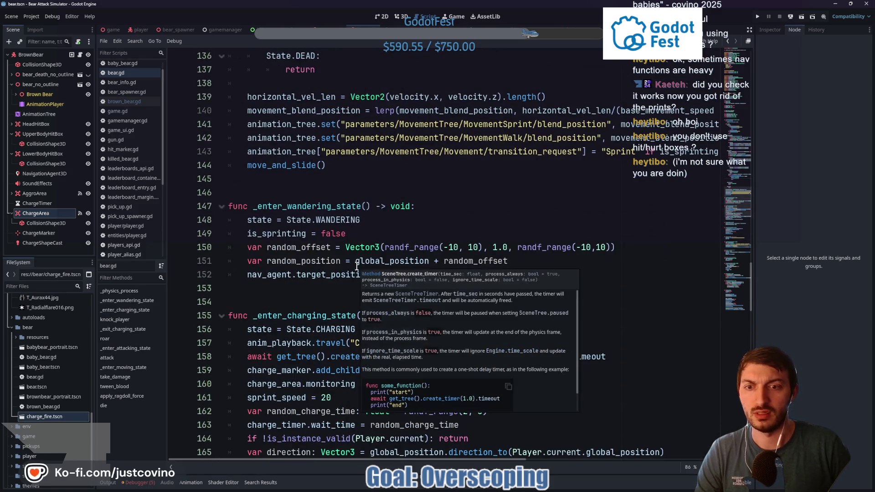
scroll(319, 223, "up", 8)
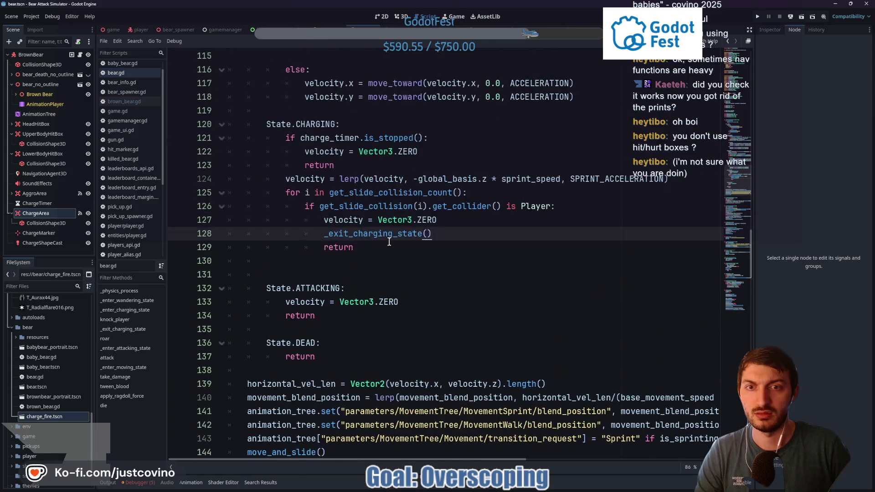
left_click_drag(442, 277, 318, 276)
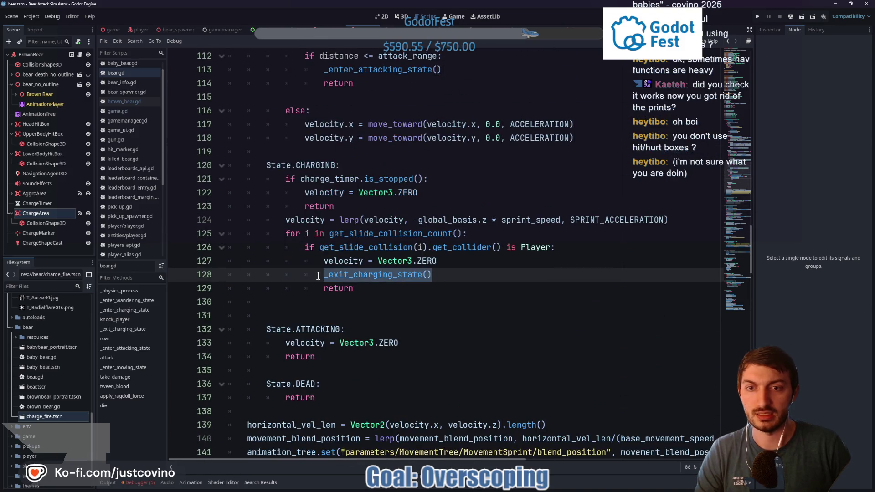
left_click_drag(452, 263, 306, 262)
left_click(446, 264)
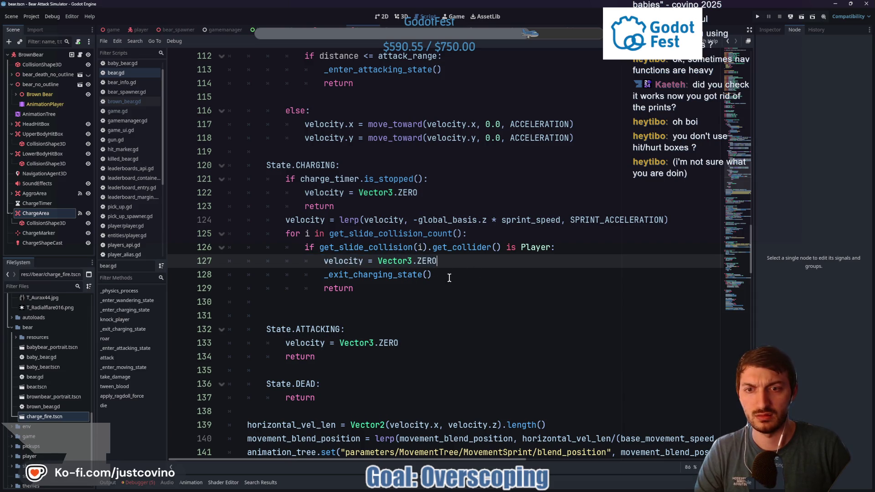
Comment out the slide-collision loop, fix return's indentation, save, and open brown_bear.gd
left_click_drag(444, 276, 261, 234)
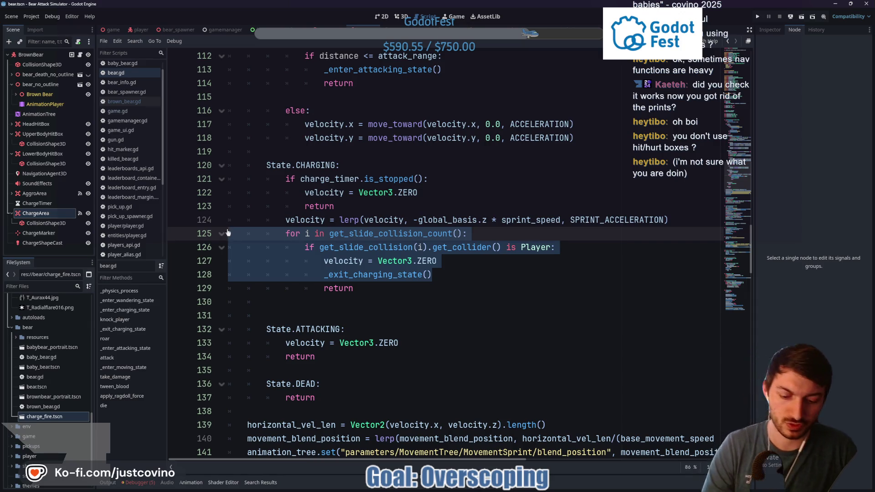
key("ctrl+k")
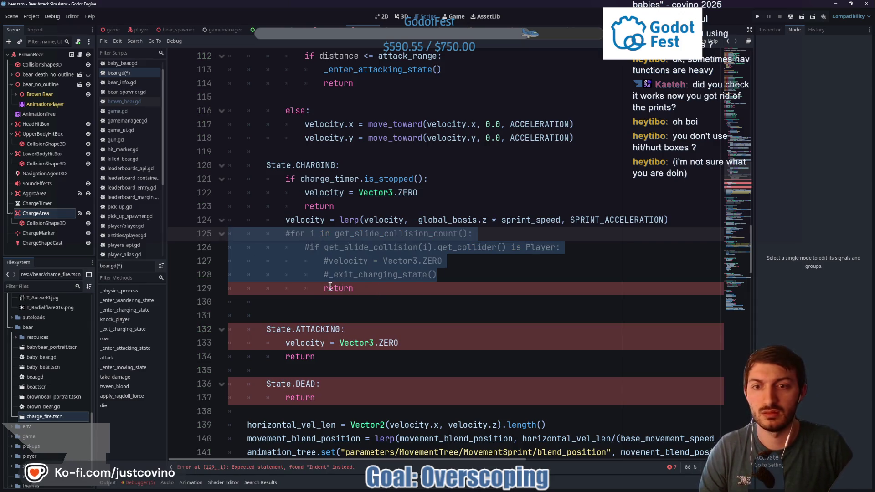
left_click(325, 288)
key("BackSpace")
key("BackSpace")
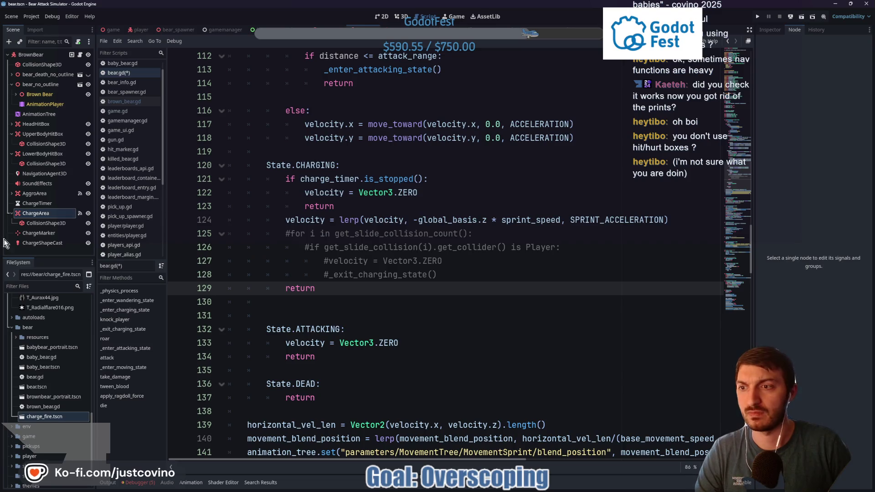
key("ctrl+s")
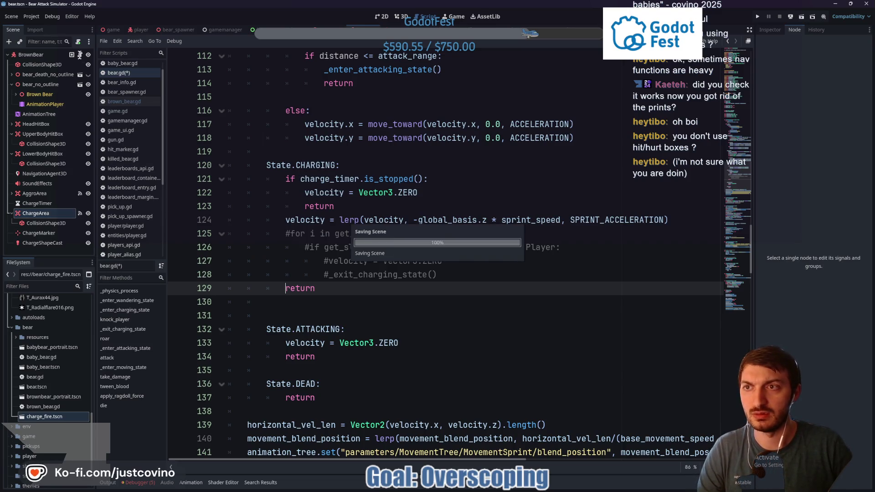
scroll(309, 202, "down", 7)
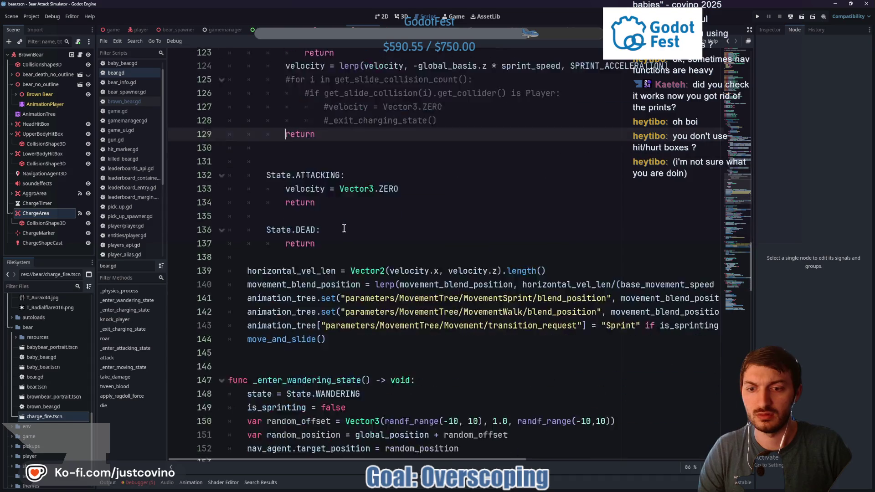
left_click(79, 55)
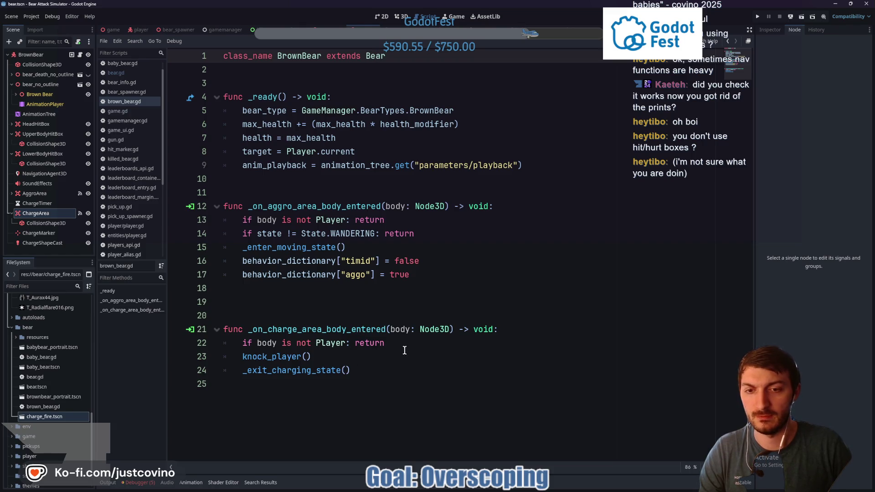
Add velocity = Vector3.ZERO after knock_player() on line 23 of brown_bear.gd and save
left_click(330, 357)
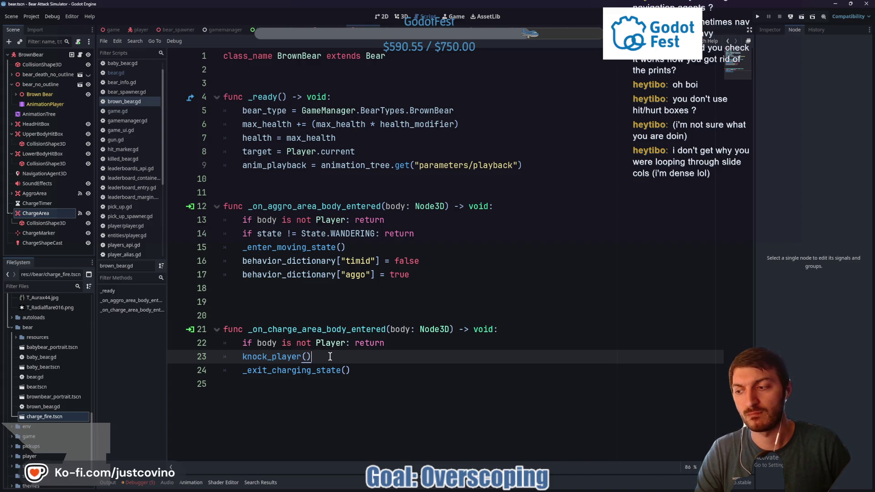
key("Return")
type("velo")
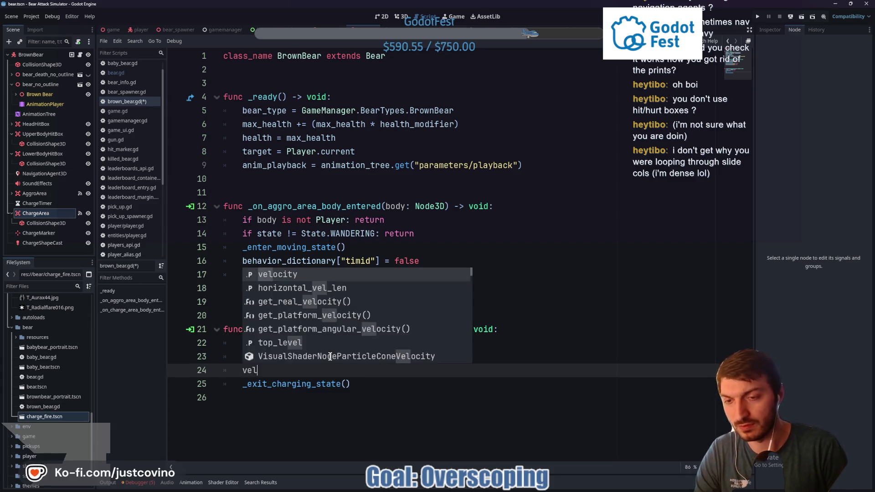
key("Return")
type("= Vect")
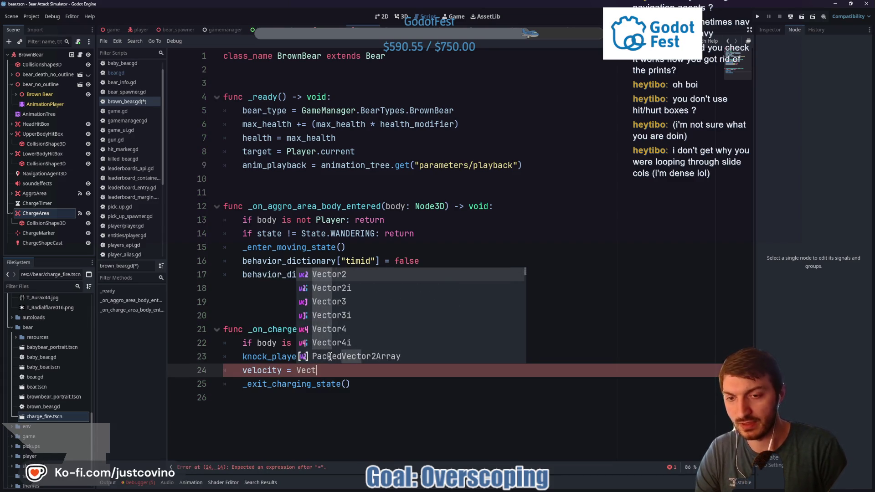
type("or3.ZERO")
key("Return")
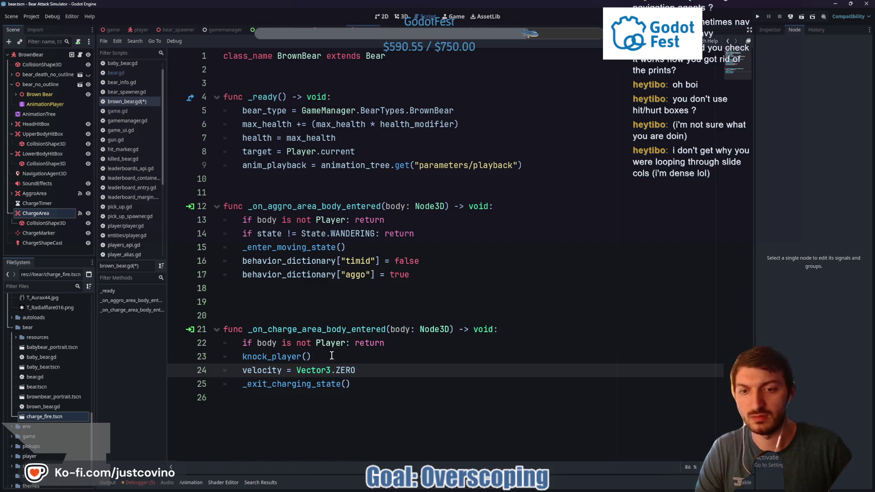
key("ctrl+s")
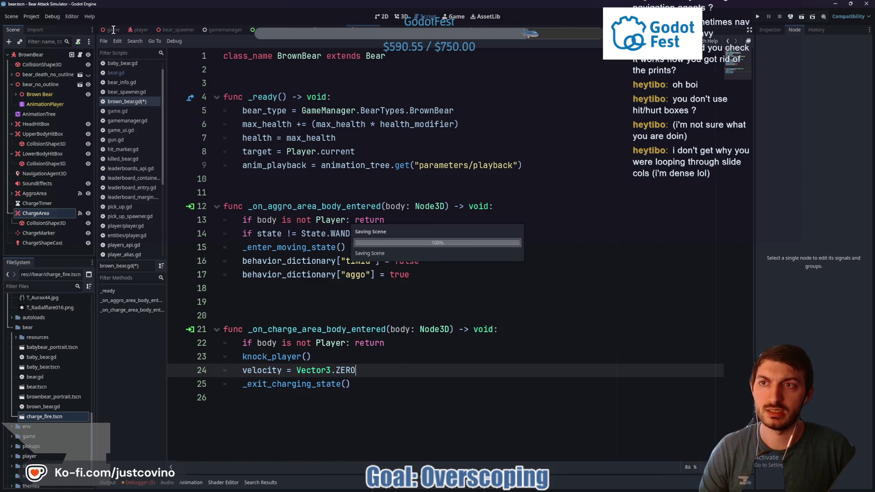
left_click(114, 29)
Run the project, turn the music volume down, and start as player 'asdf'
key("F5")
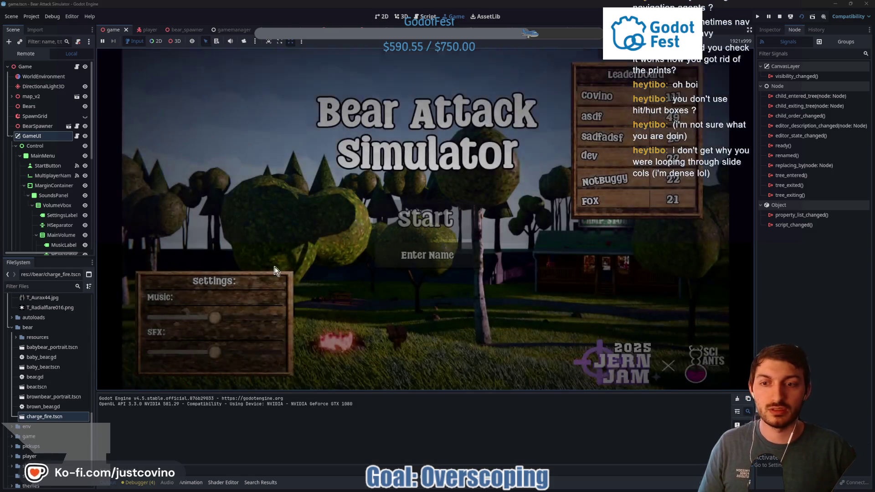
left_click_drag(214, 318, 177, 318)
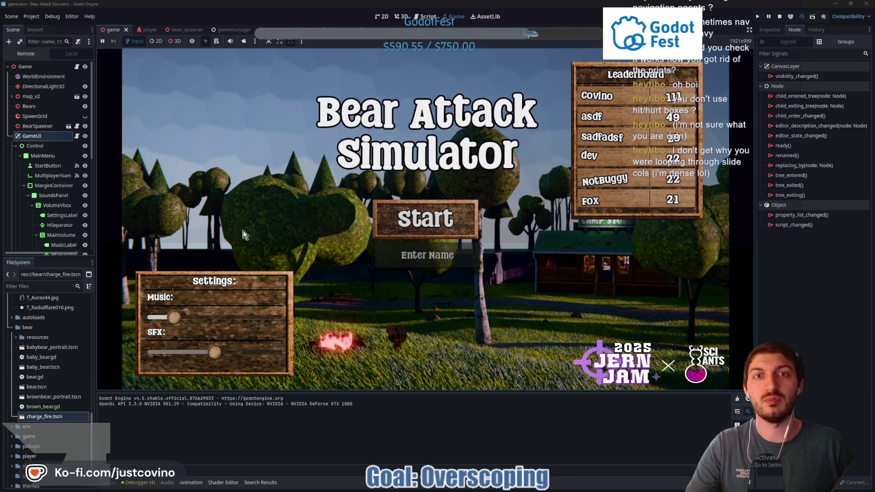
left_click(414, 256)
type("asdf")
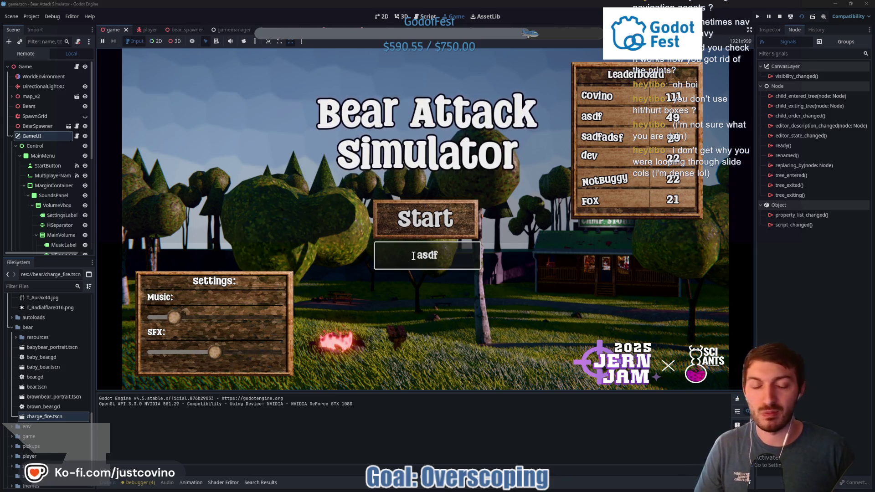
left_click(408, 221)
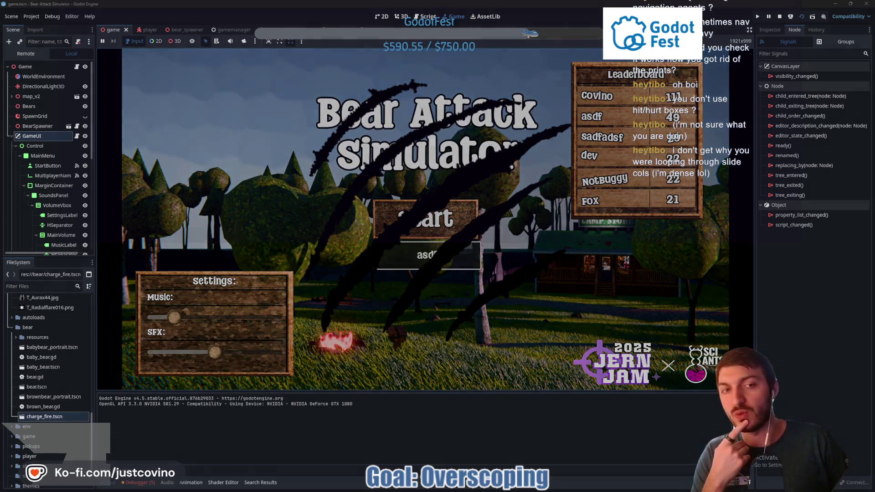
Walk to the gun, pick it up, and shoot bears at the picnic area
key("w")
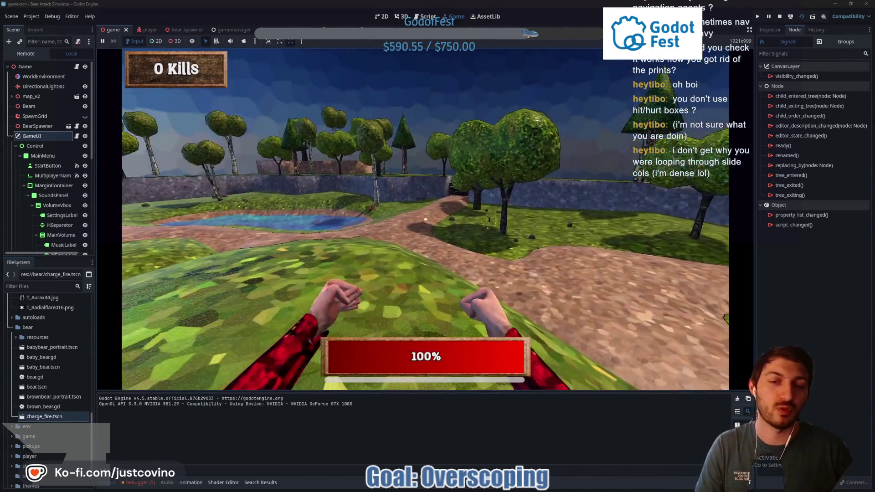
key("w")
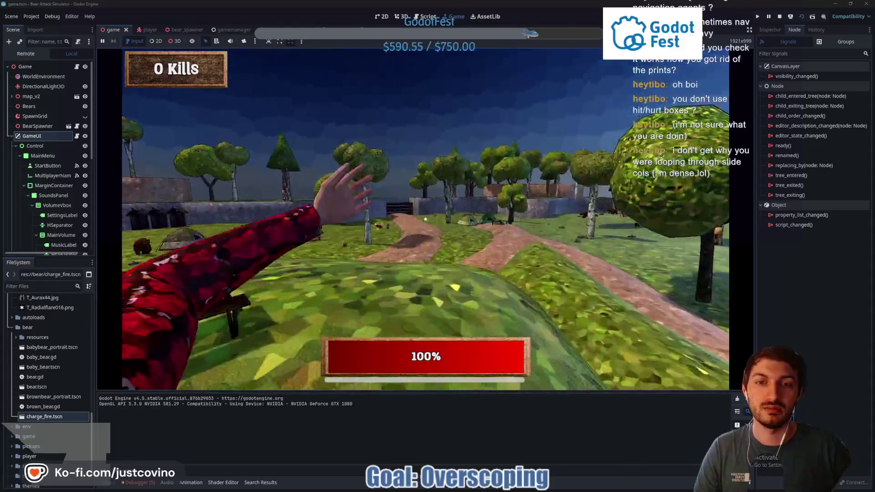
key("e")
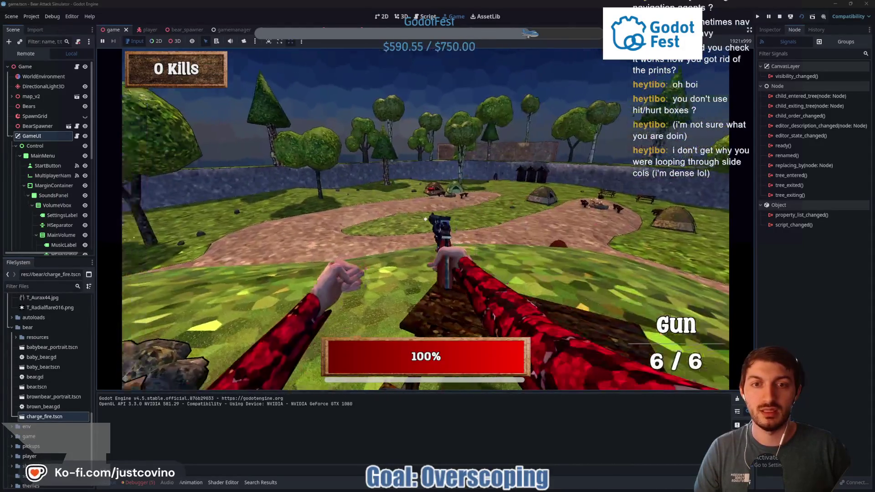
key("w")
key("w")
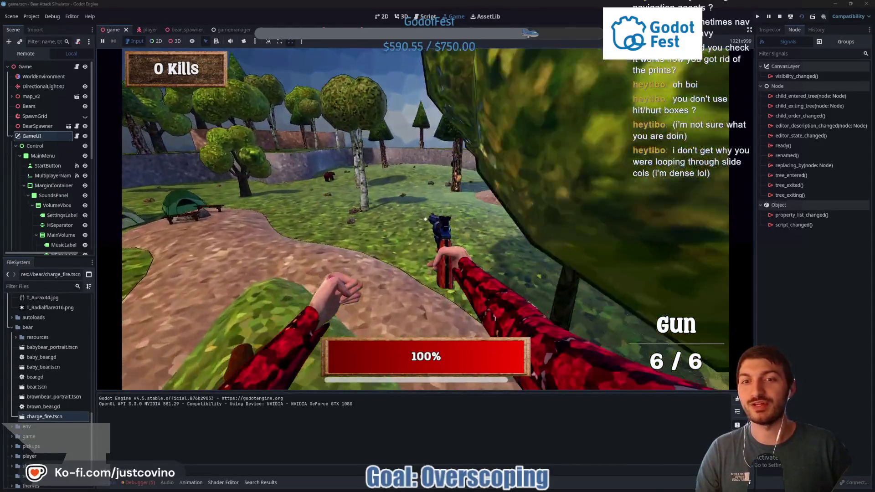
key("w")
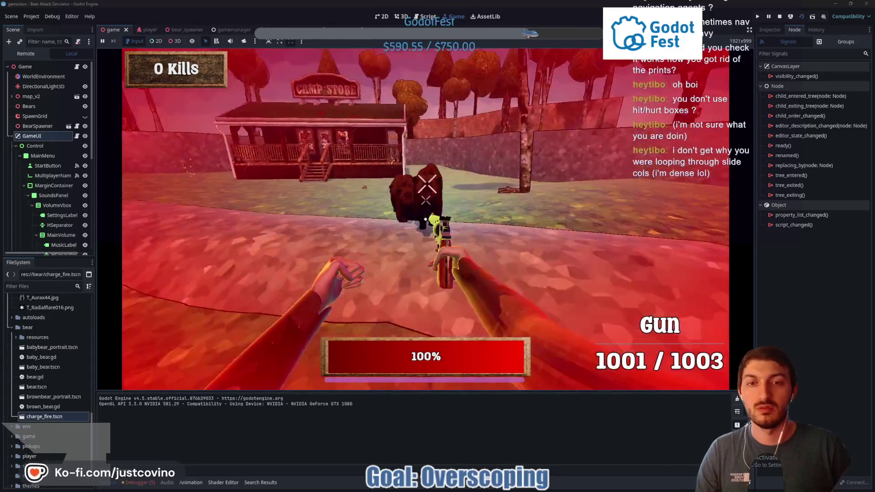
left_click(426, 220)
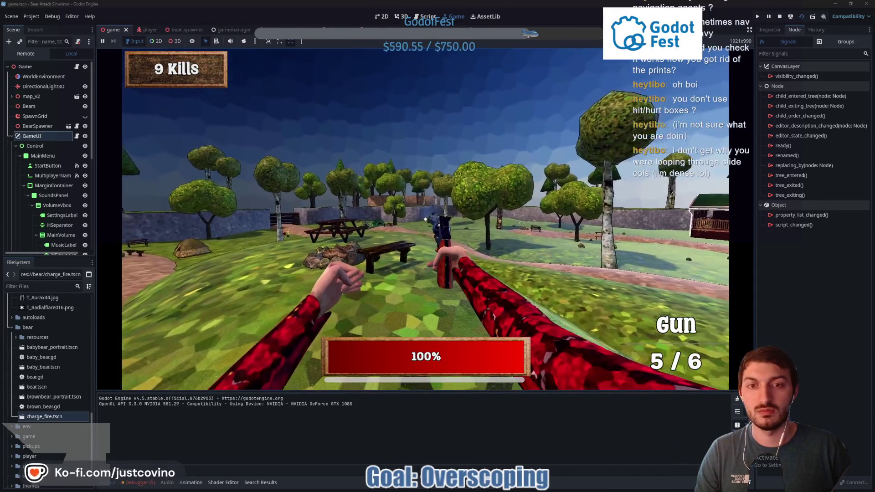
Shoot bears, swap the emptied gun for the revolver, and keep firing
left_click(426, 219)
left_click(426, 220)
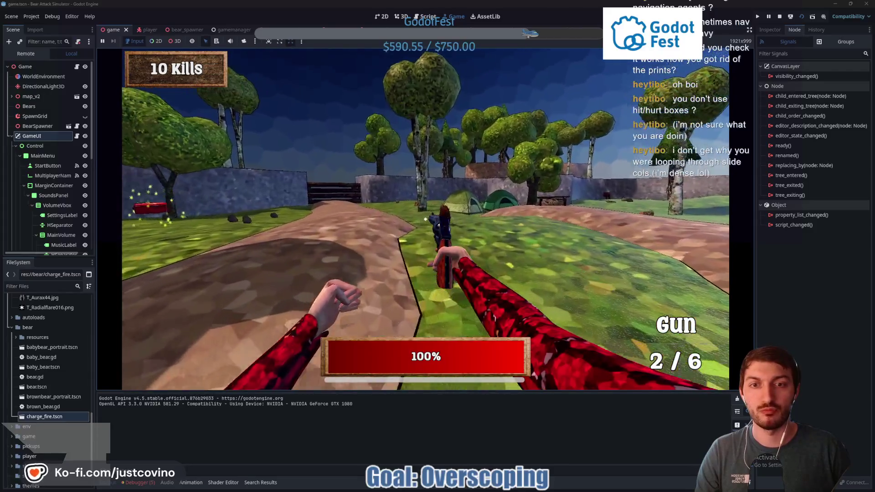
left_click(420, 222)
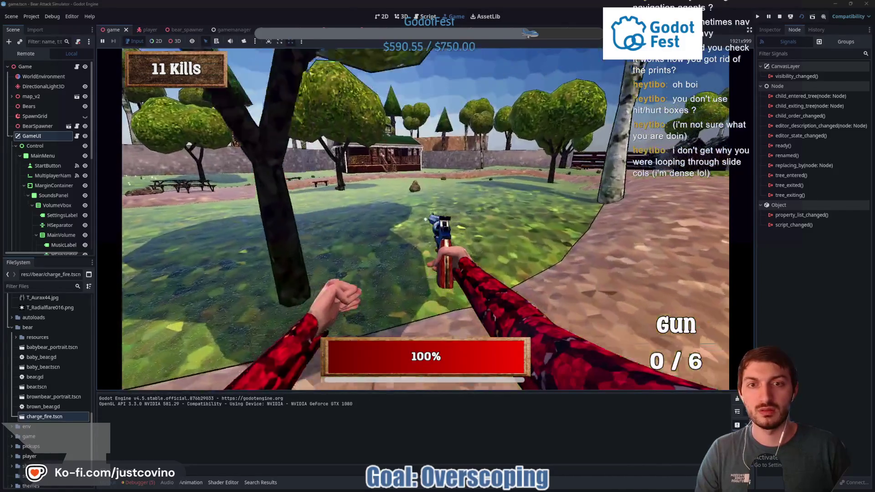
key("w")
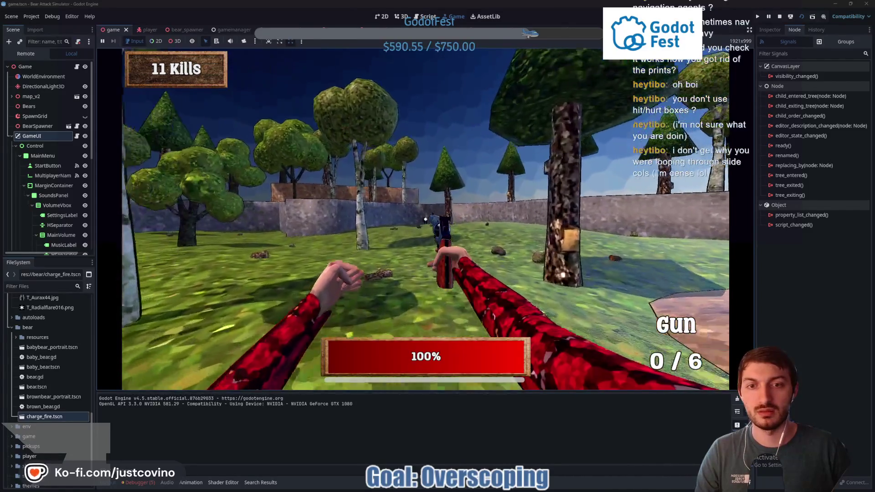
key("e")
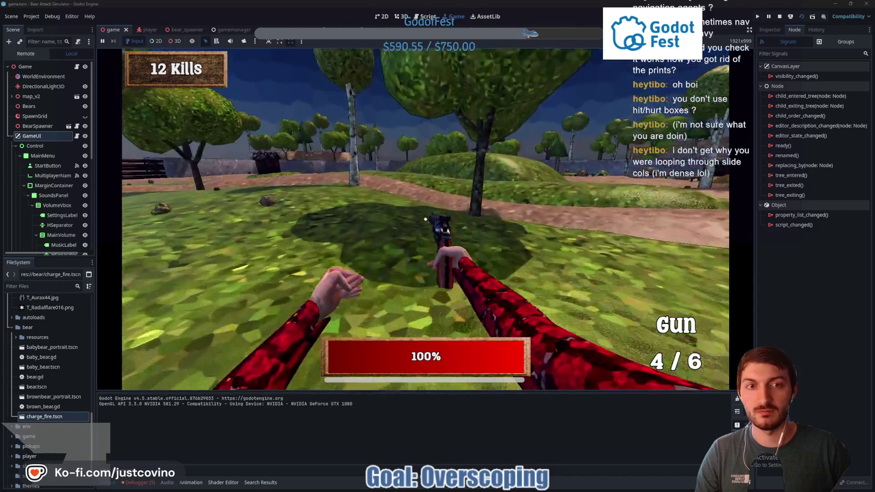
mouse_move(437, 246)
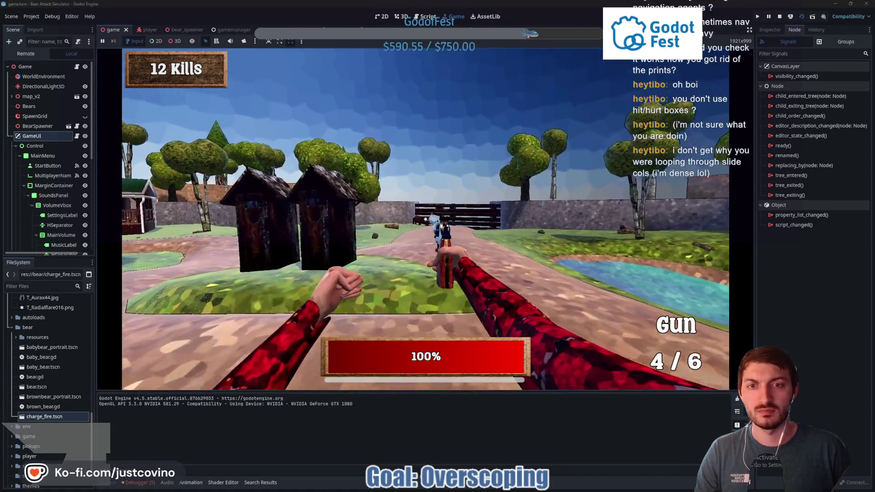
left_click(425, 219)
left_click(425, 219)
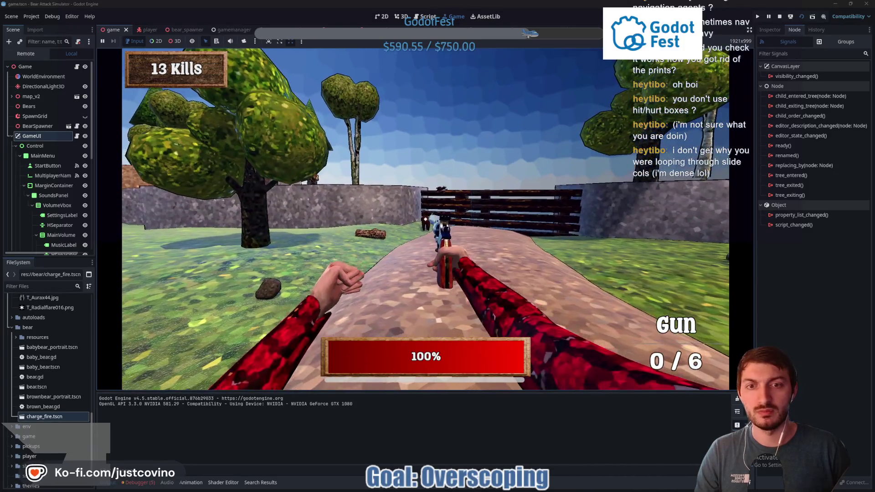
Punch the bear, then head over the hill and run toward the cabin
left_click(425, 219)
left_click(426, 218)
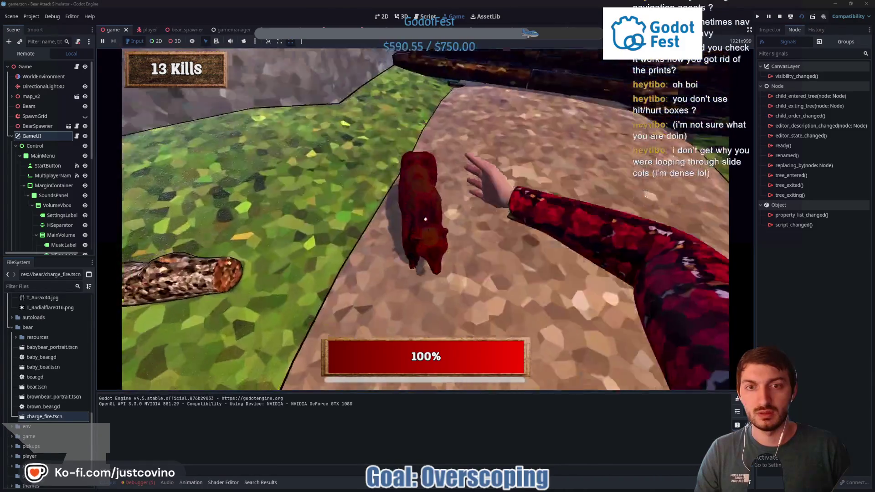
mouse_move(425, 218)
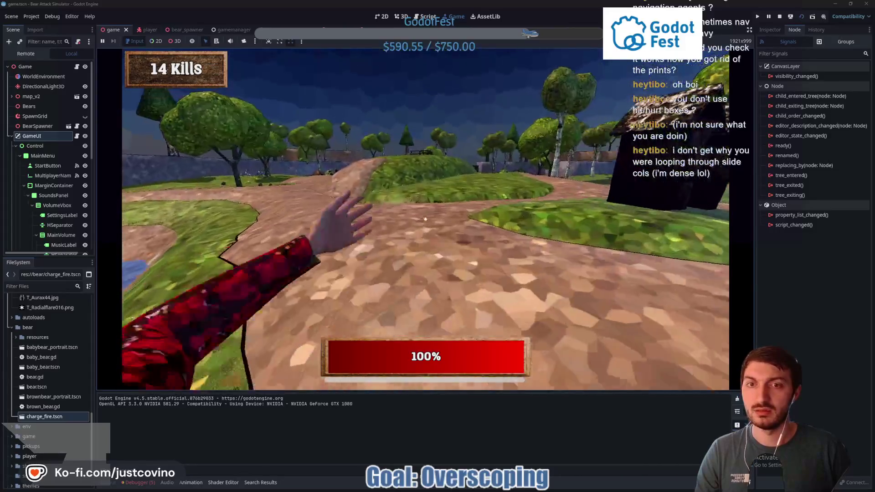
key("w")
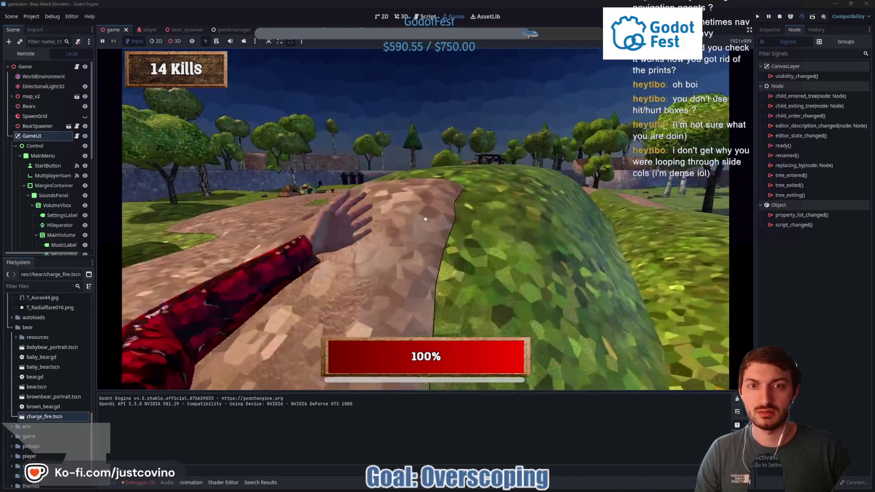
key("w")
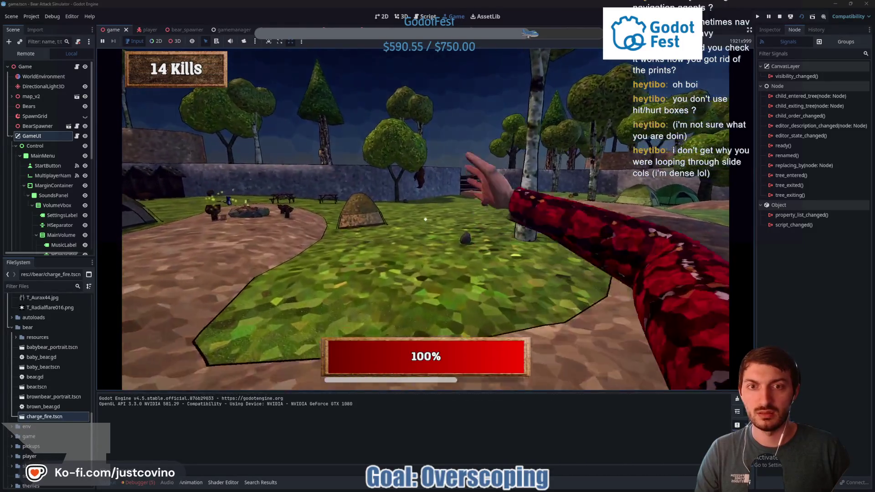
key("w")
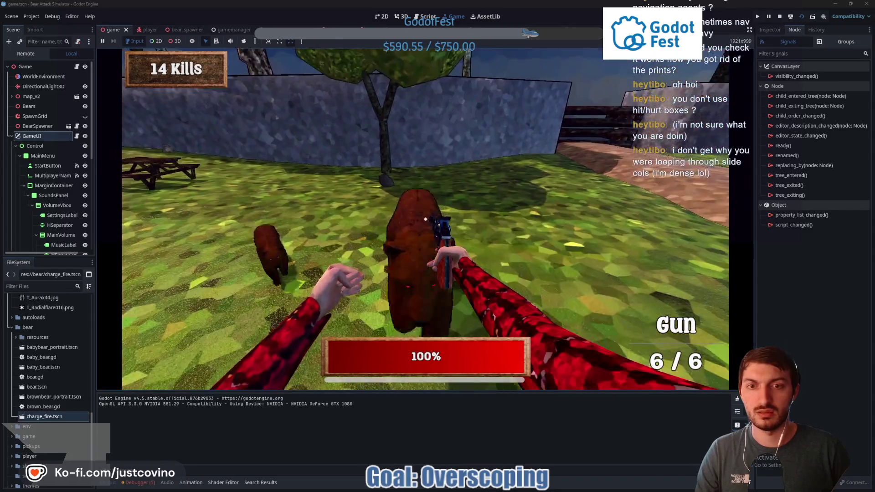
key("shift+w")
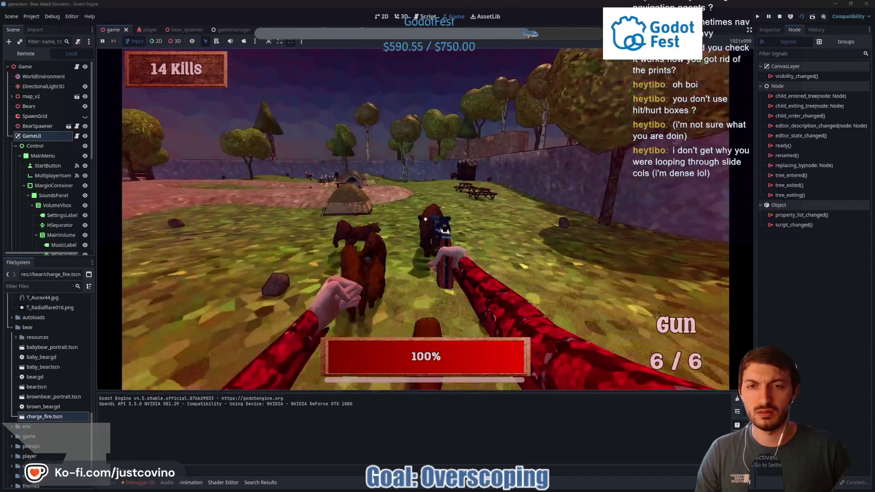
key("shift+w")
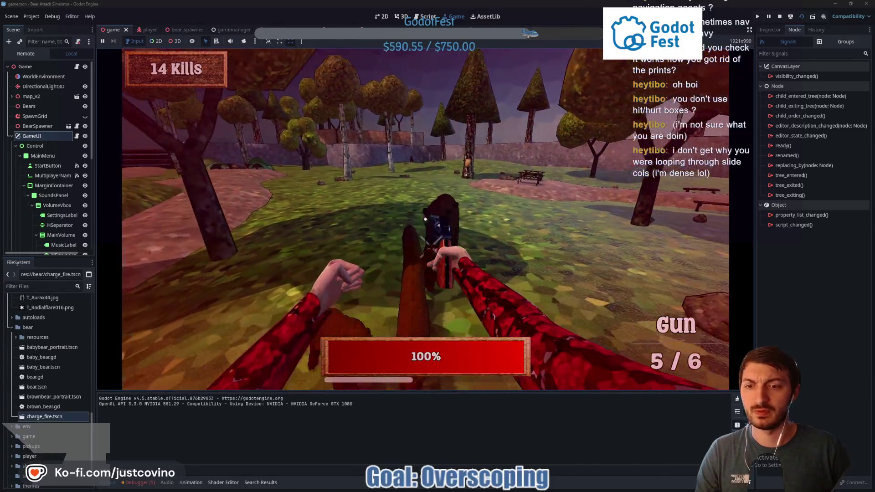
Shoot and punch the nearby bears, then fire the high-capacity weapon at them
left_click(425, 219)
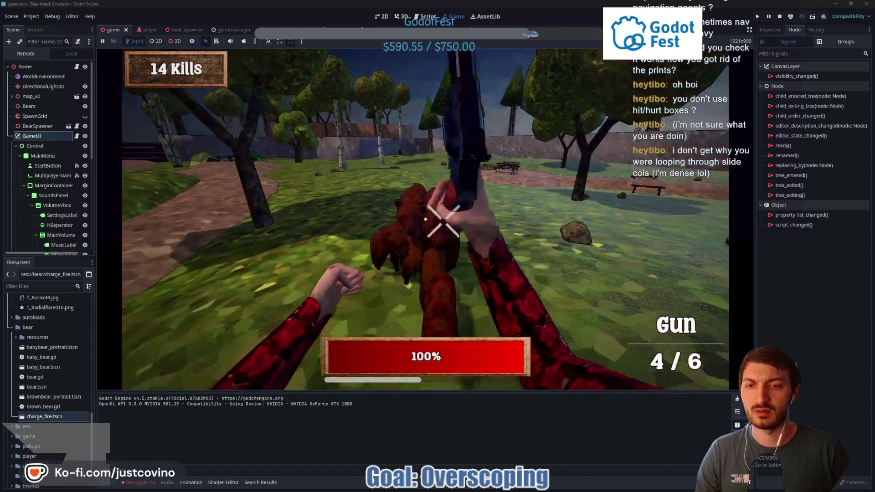
left_click(426, 220)
left_click(425, 219)
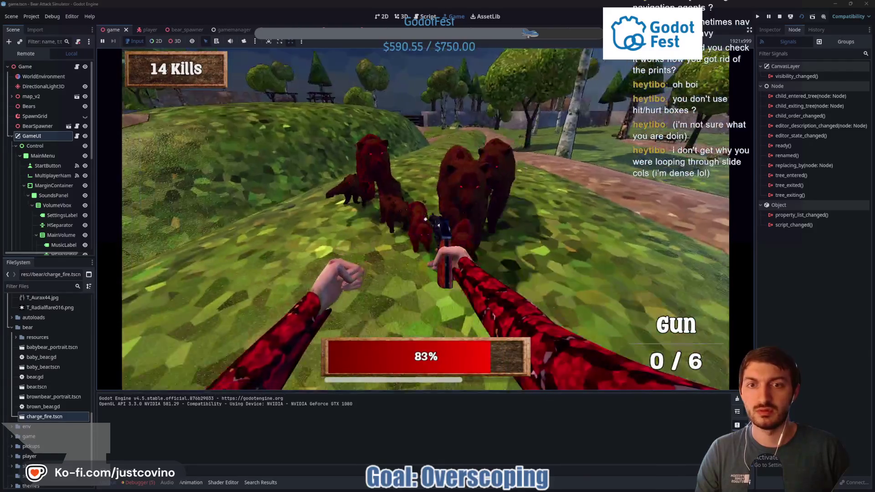
left_click(425, 219)
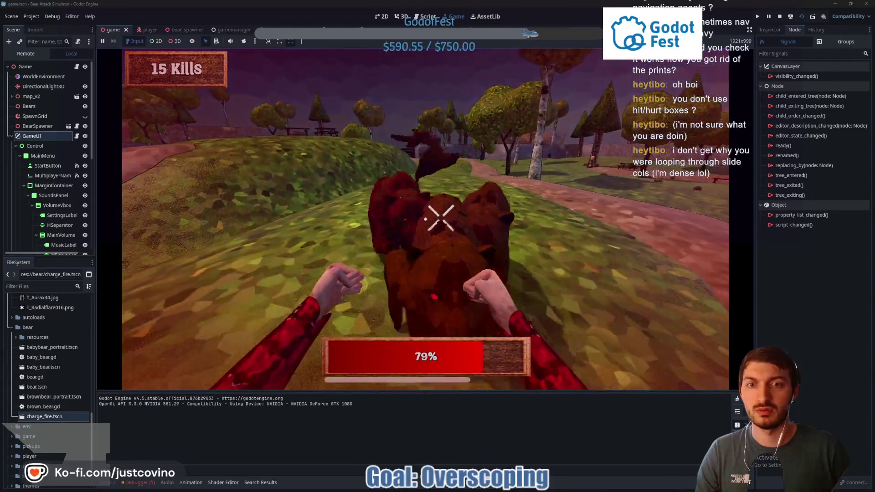
left_click(425, 219)
left_click(426, 220)
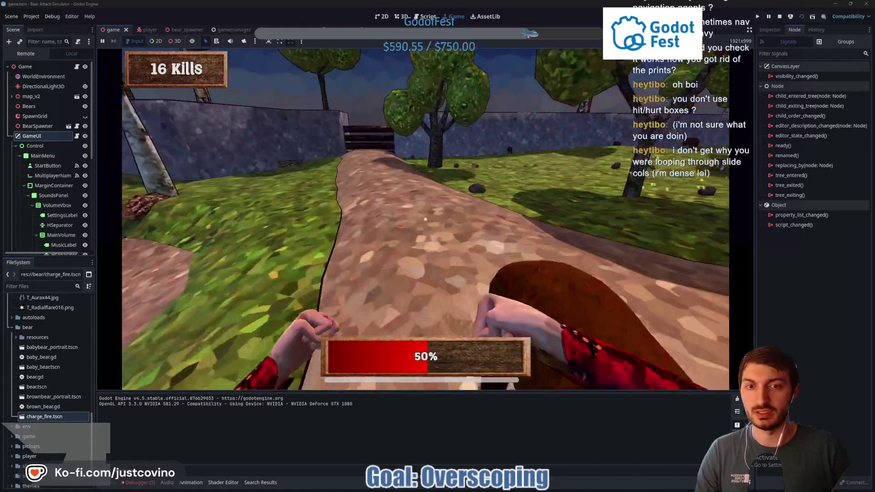
key("w")
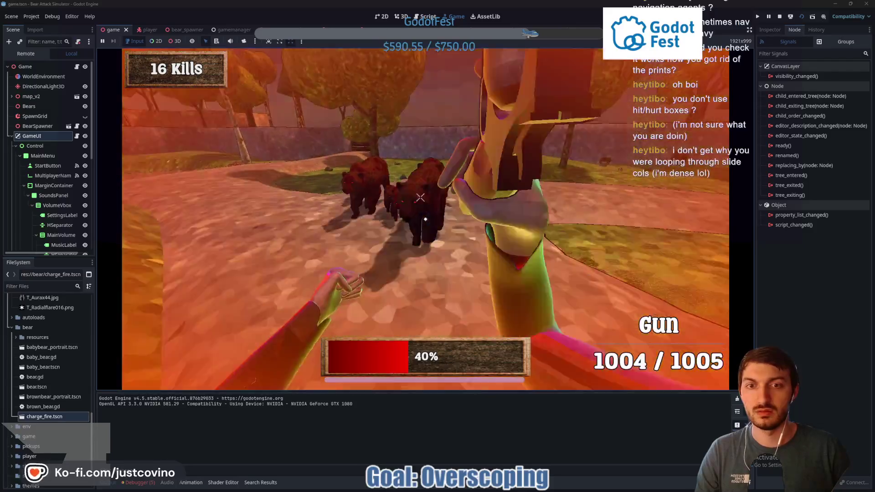
left_click(426, 219)
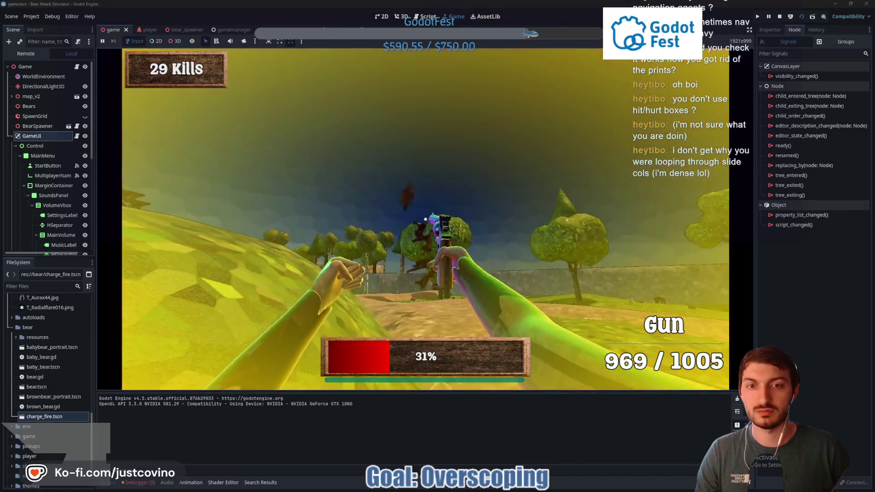
left_click(425, 219)
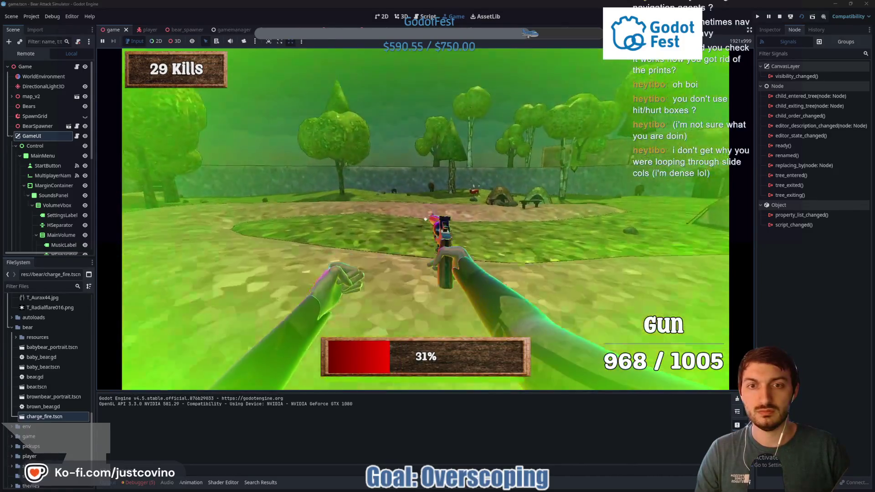
left_click(426, 219)
left_click(425, 219)
left_click(426, 219)
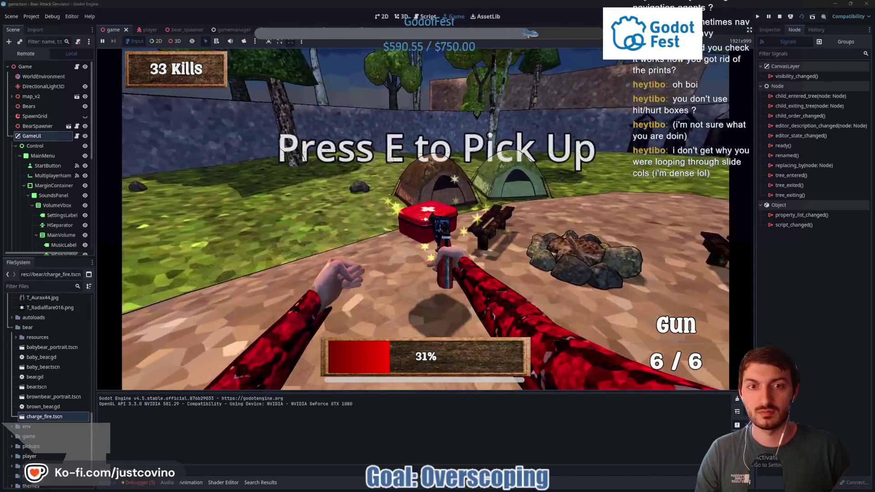
Grab the health pack, move toward the camp store shooting, then stop the game
key("e")
key("w")
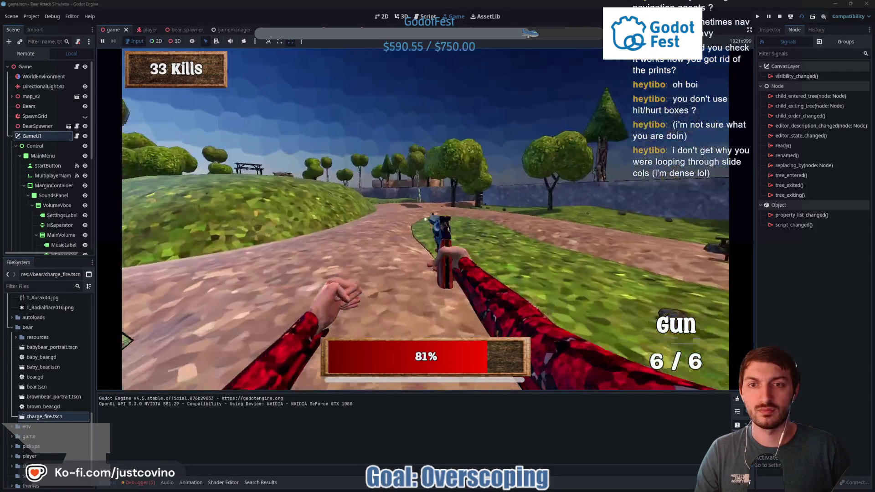
key("w")
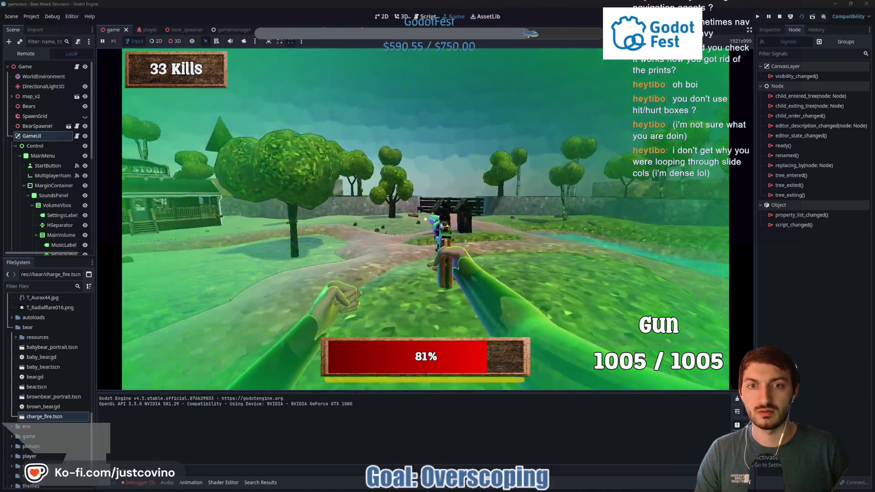
left_click_drag(425, 219, 425, 219)
key("w")
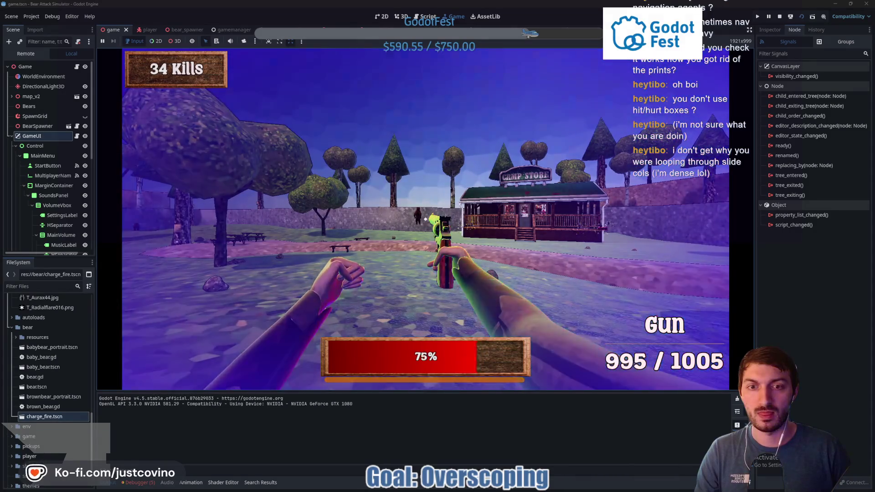
key("w")
key("w")
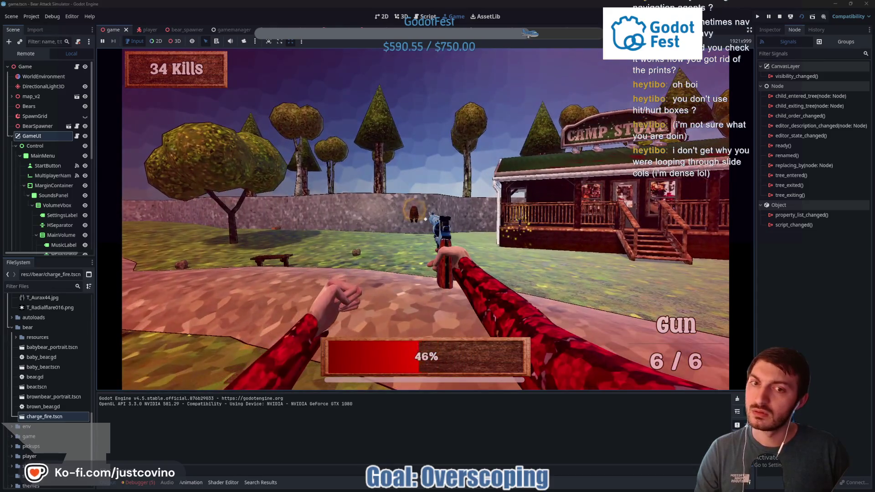
key("w")
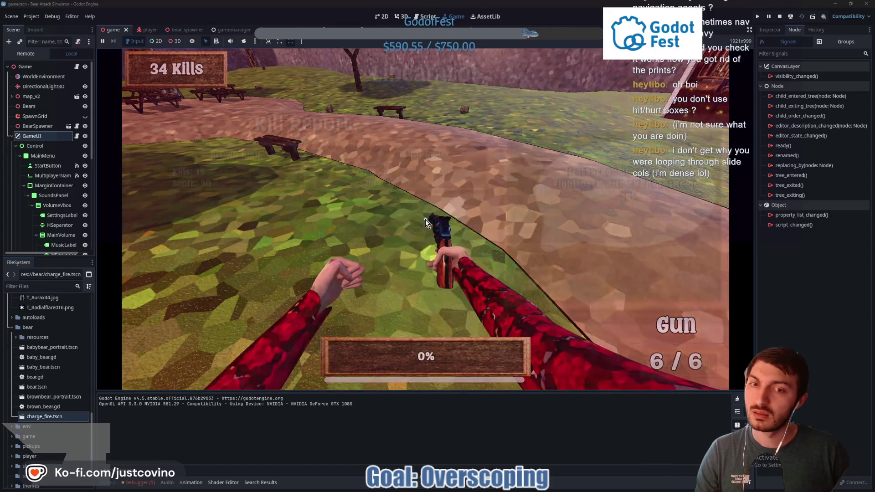
left_click(779, 17)
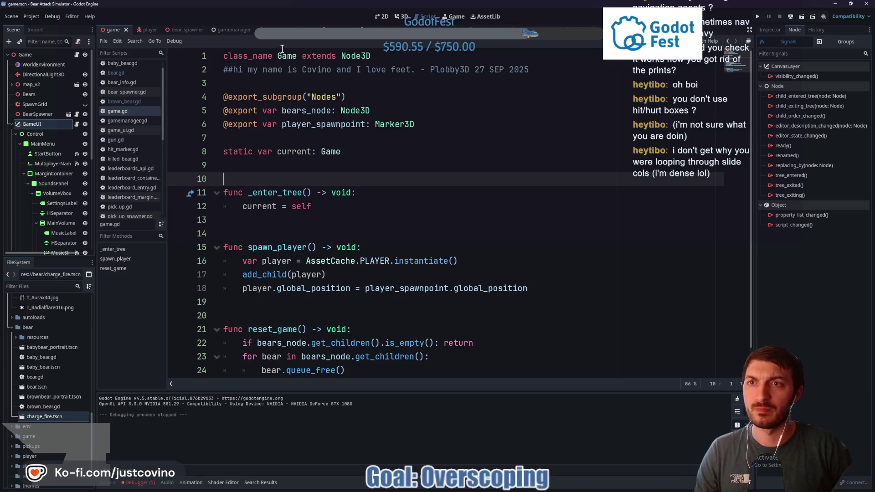
Open the bear scene and inspect the ChargeArea node's properties
left_click(273, 30)
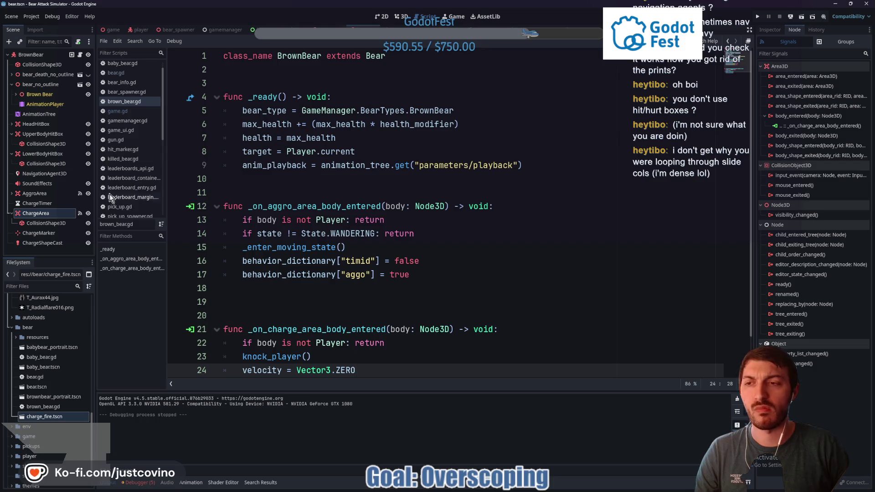
left_click(44, 216)
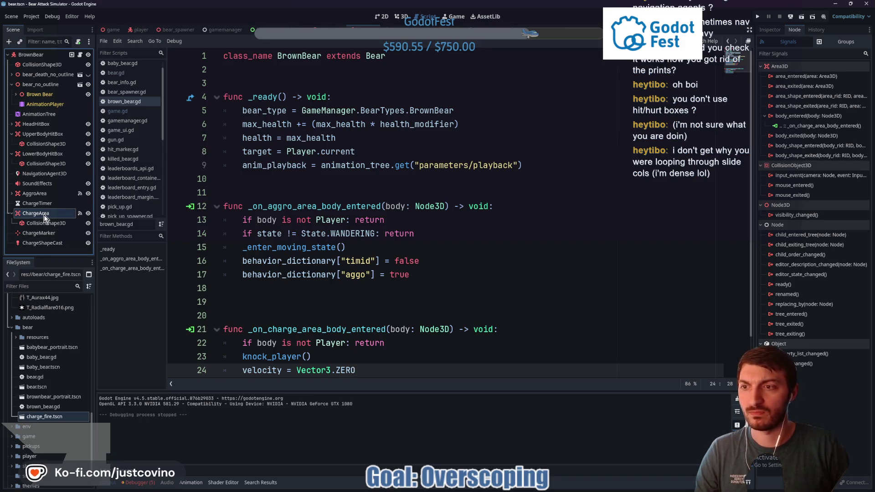
left_click(770, 29)
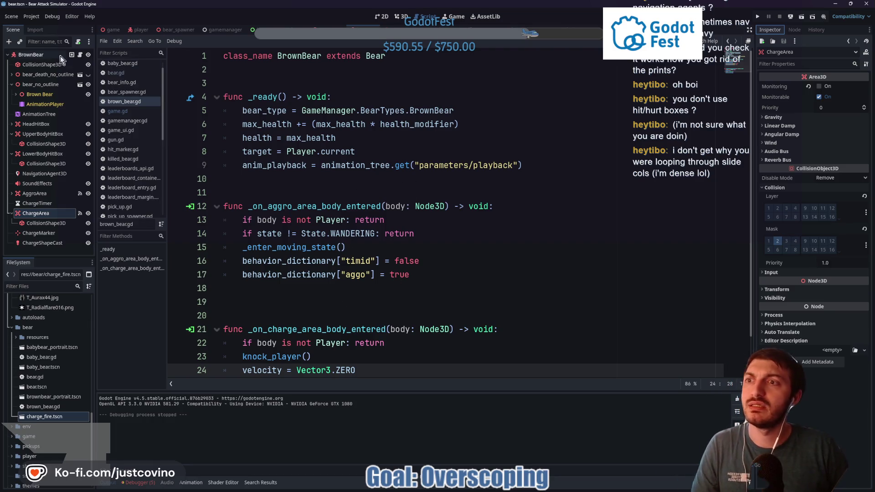
Open bear.gd and review the charging code on lines 157–158
key("alt+Left")
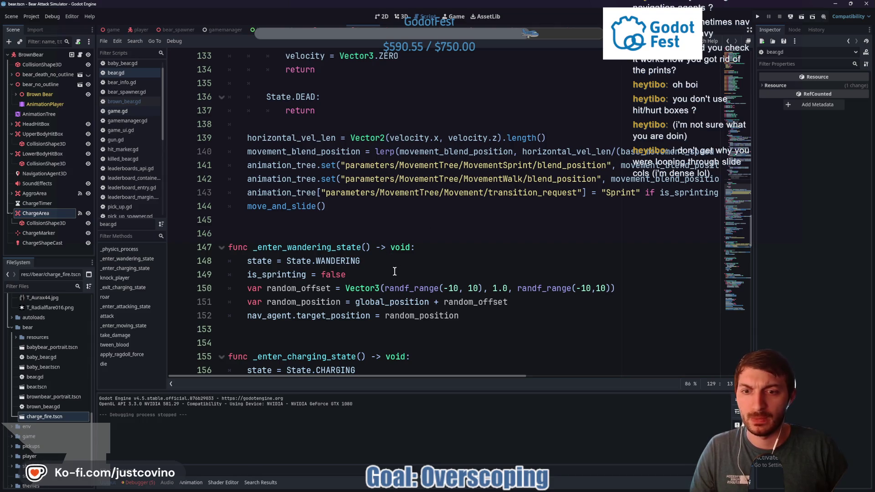
scroll(374, 269, "down", 3)
double_click(332, 262)
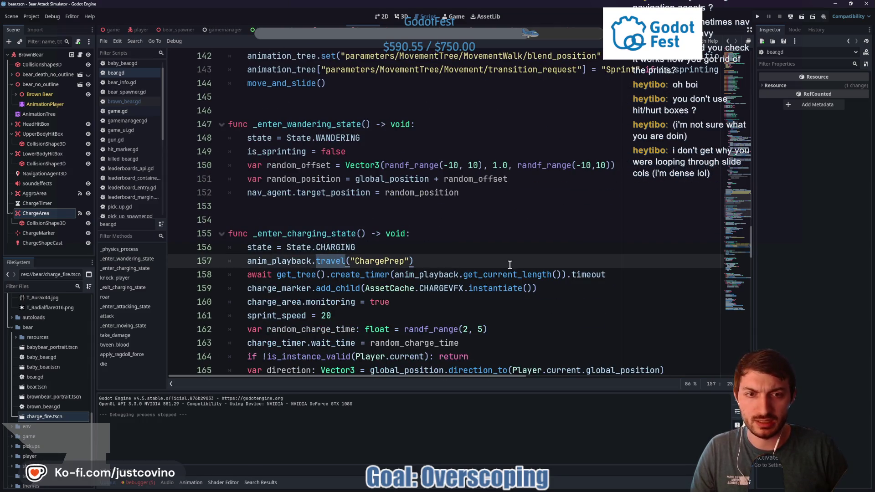
mouse_move(611, 274)
left_mouse_down()
mouse_move(250, 274)
mouse_move(247, 261)
left_mouse_up()
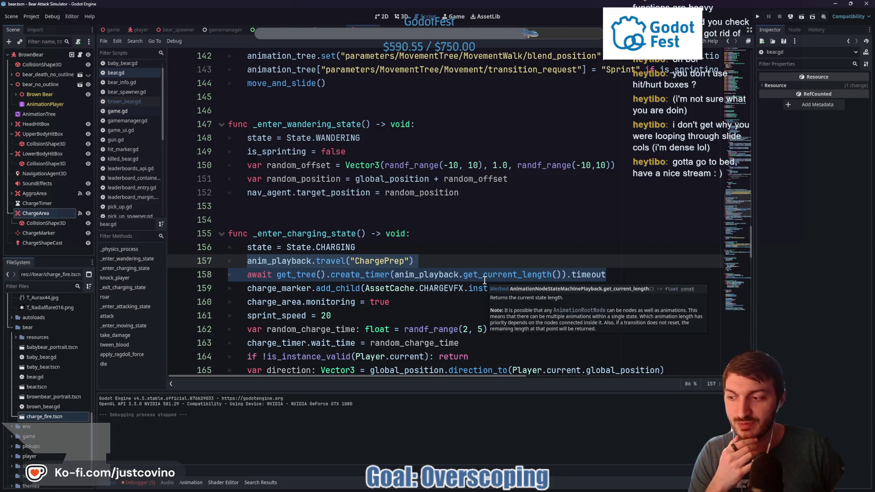
left_click(463, 263)
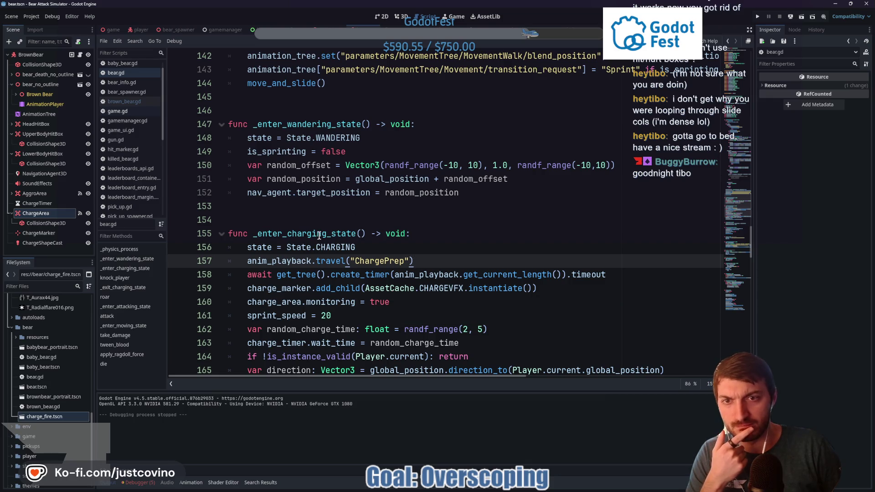
scroll(319, 235, "up", 10)
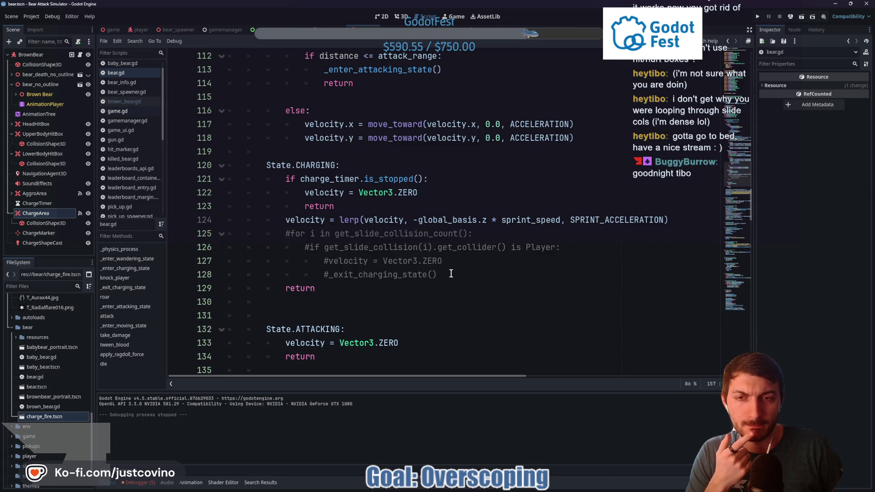
Delete the return on line 129 of bear.gd, save, and view the MOVING state
double_click(287, 288)
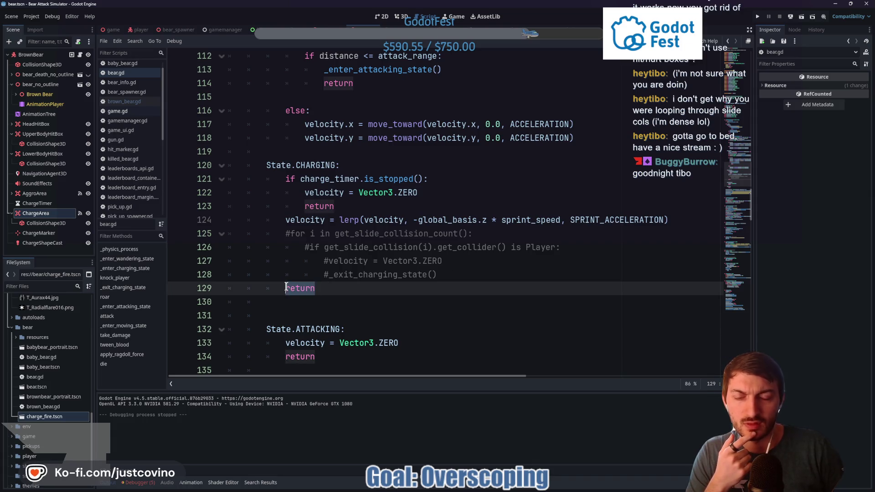
key("BackSpace")
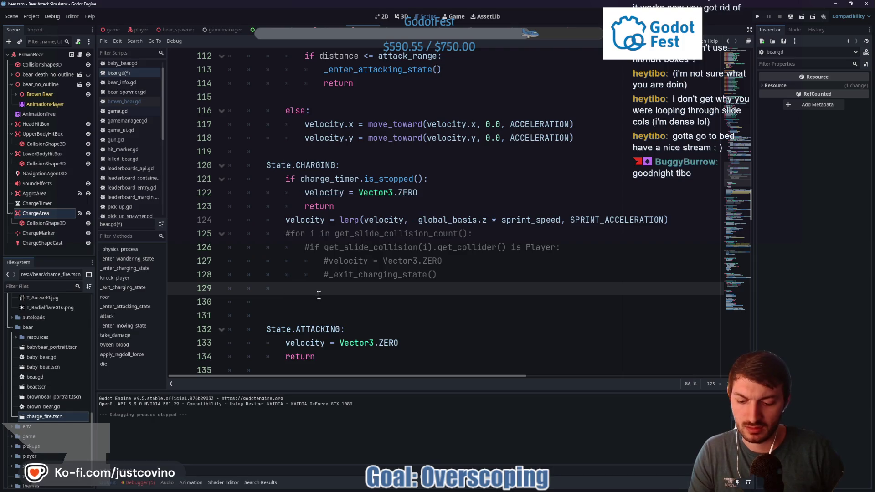
key("ctrl+s")
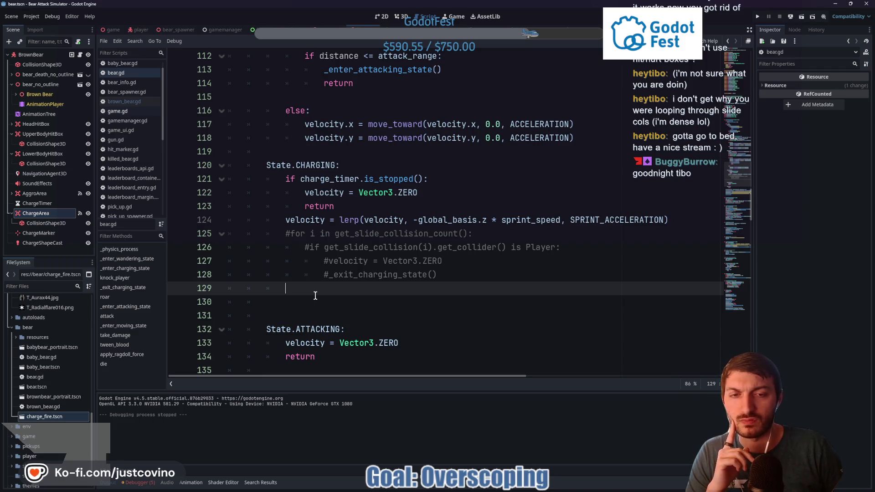
scroll(357, 288, "up", 6)
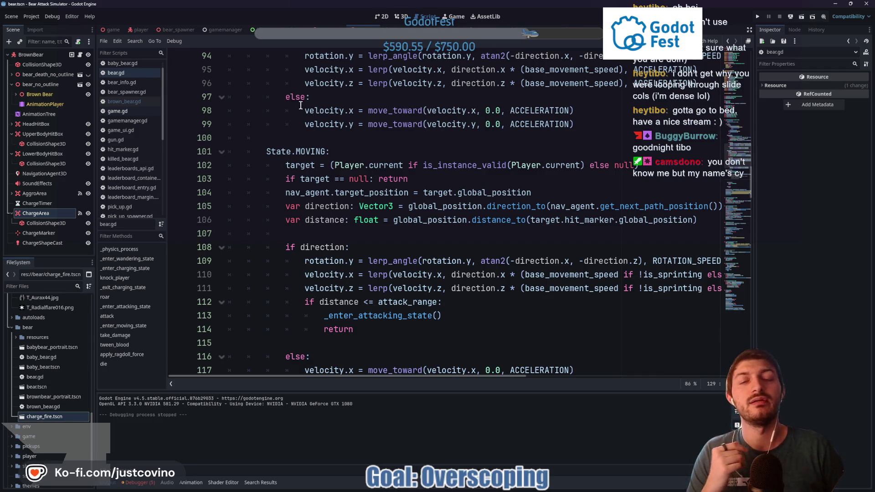
left_click(329, 233)
key("ctrl+s")
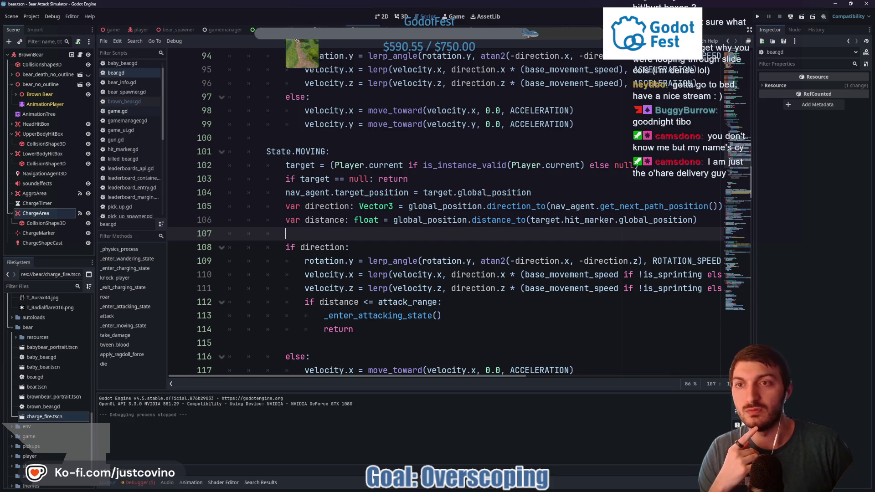
Look through bear_spawner.gd, then run the project from the game scene
left_click(172, 30)
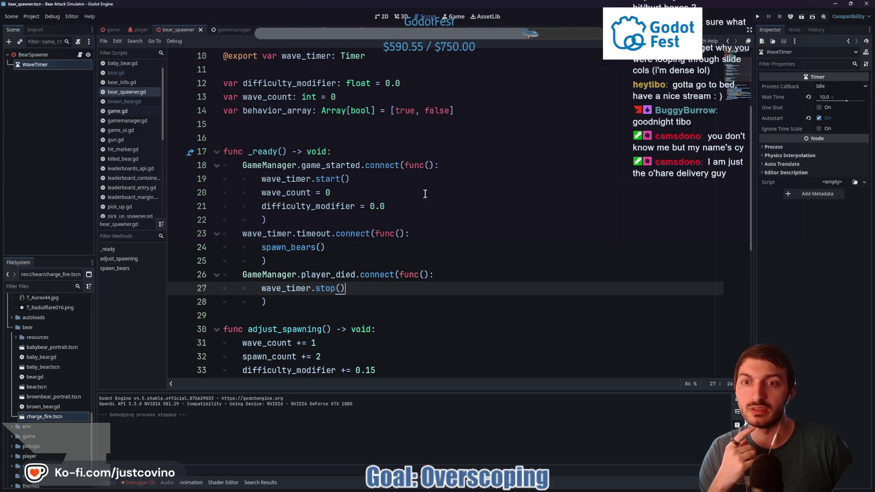
scroll(427, 194, "down", 6)
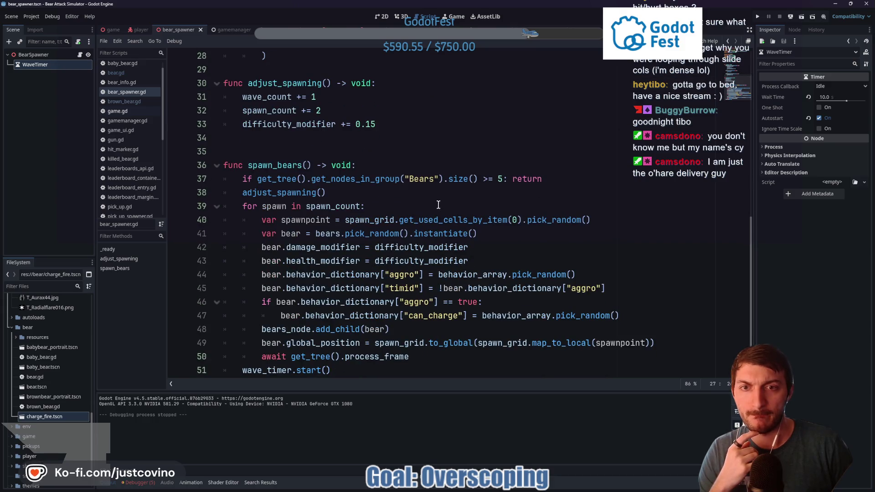
scroll(452, 208, "down", 1)
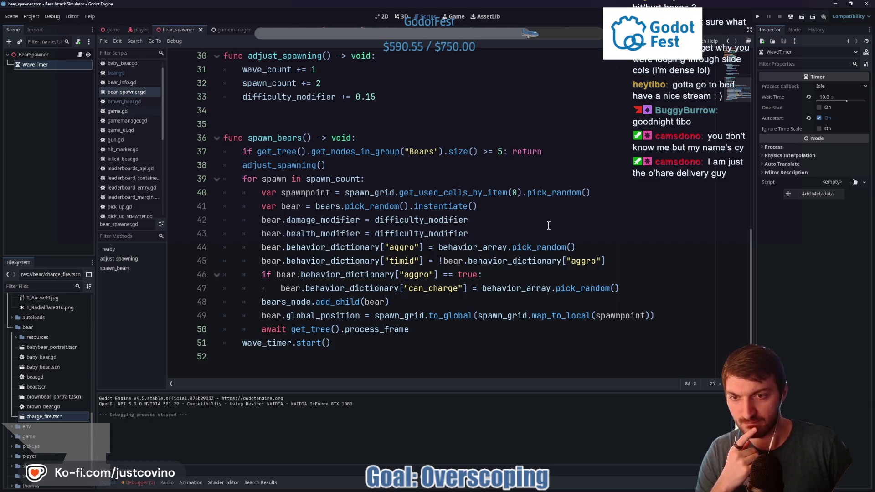
left_click(115, 31)
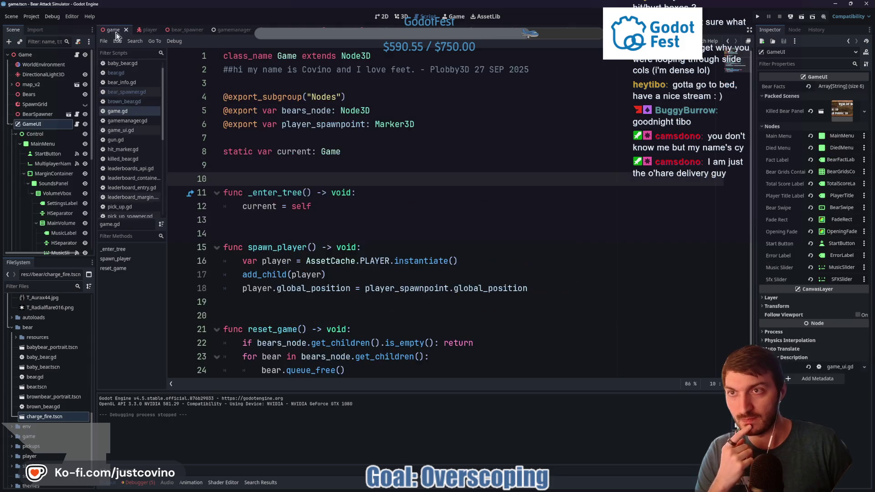
key("F5")
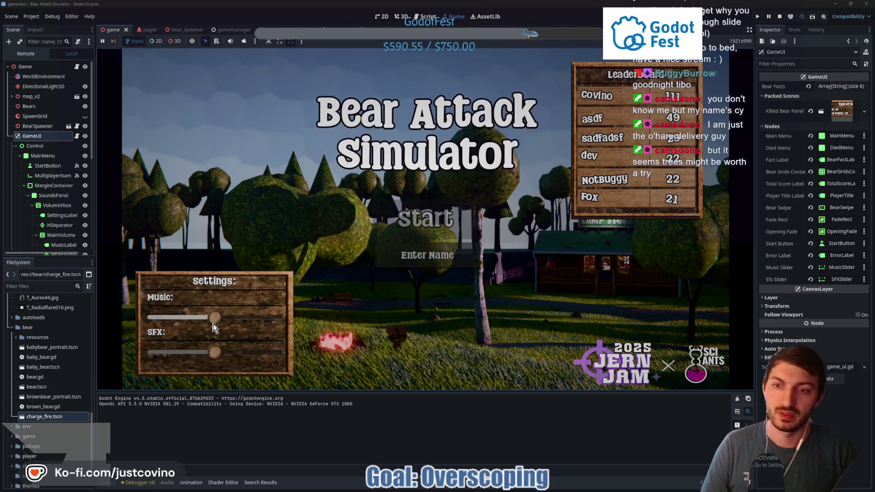
Enter 'asdf' as the player name and start the game
left_click(432, 256)
type("asdf")
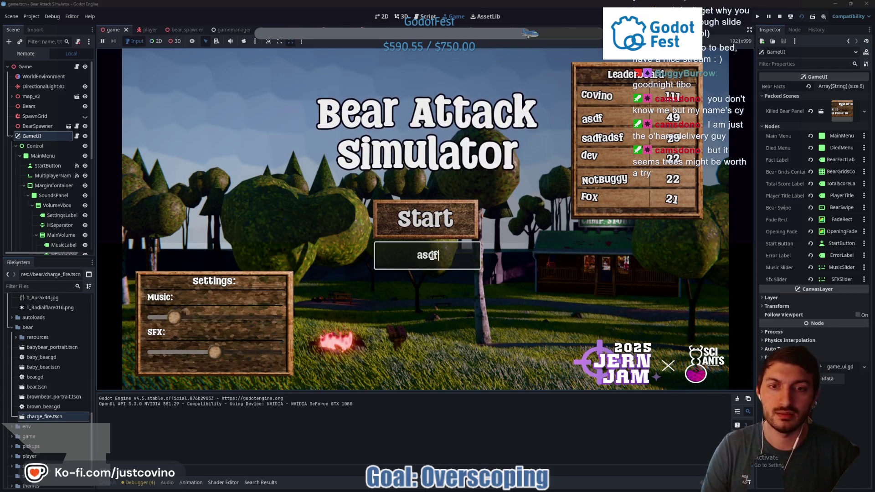
left_click(431, 233)
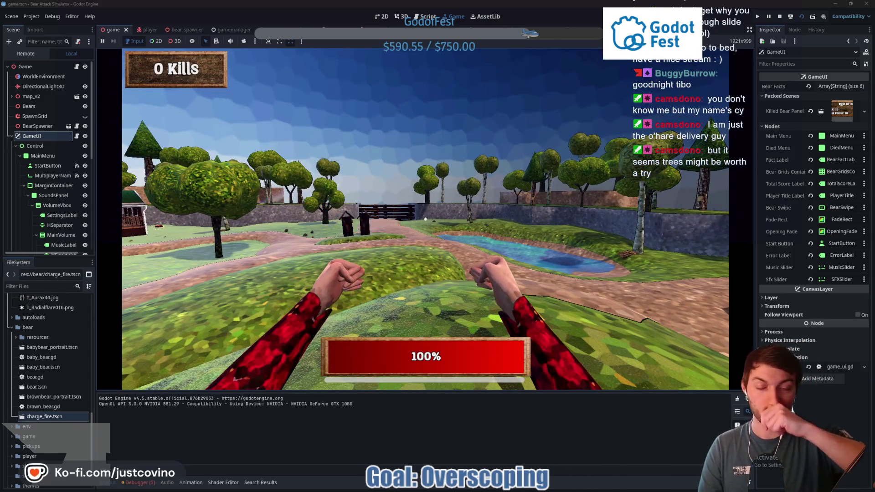
Walk through the park until the game crashes at bear.gd line 178
key("w")
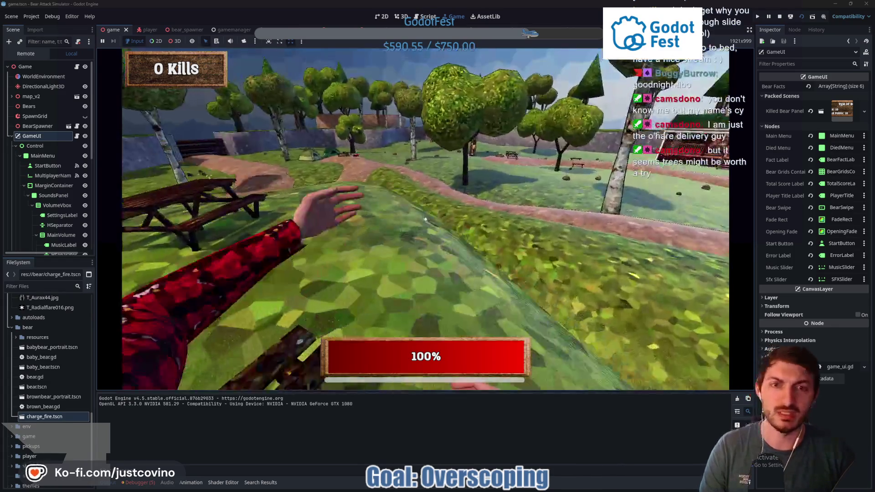
key("w")
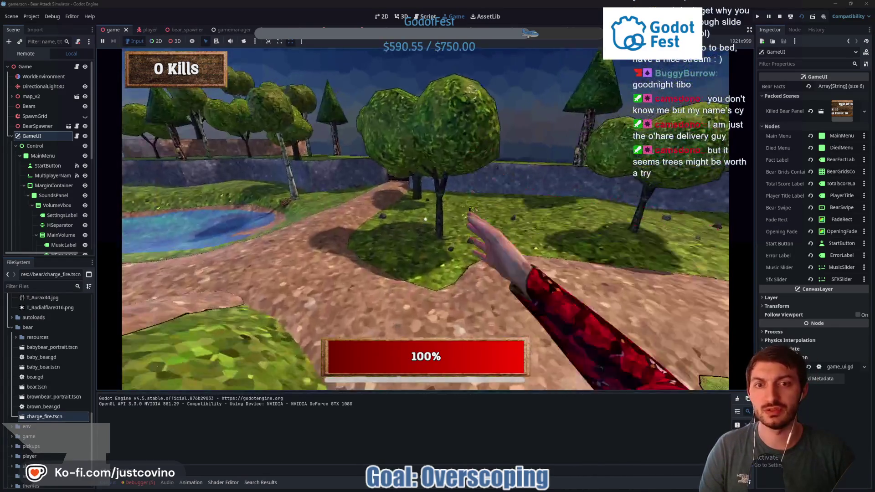
key("w")
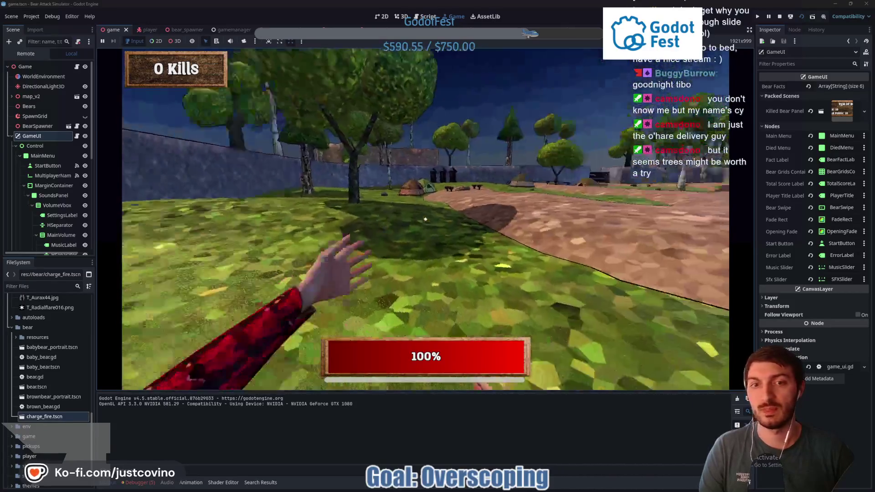
key("w")
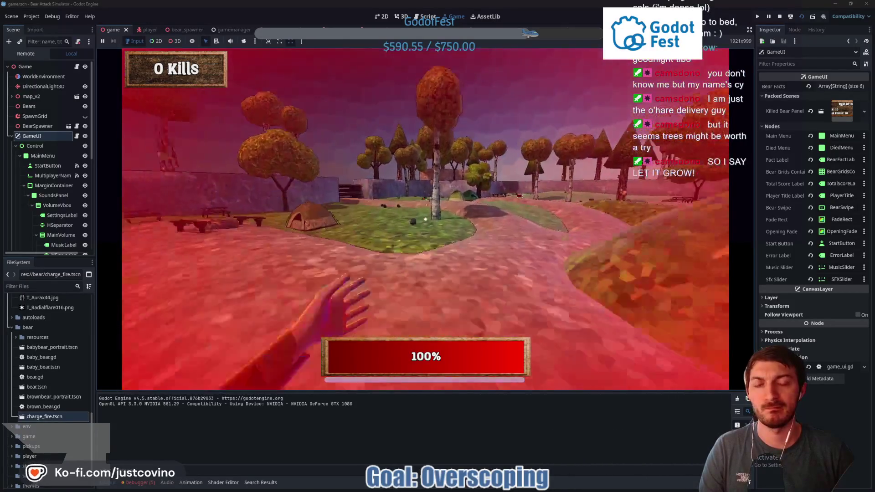
key("w")
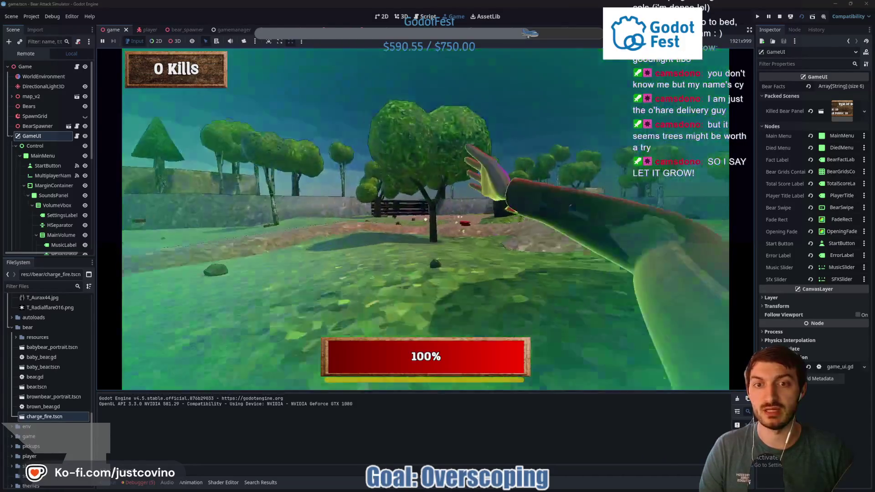
key("w")
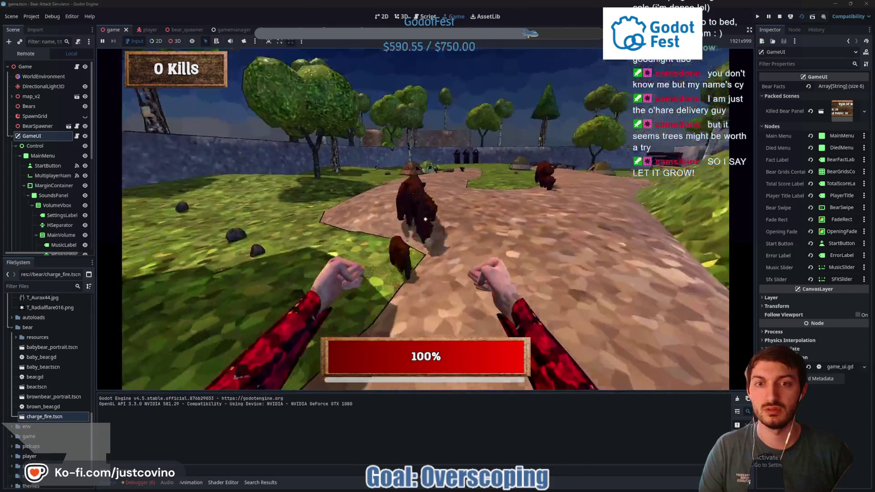
type("s")
key("BackSpace")
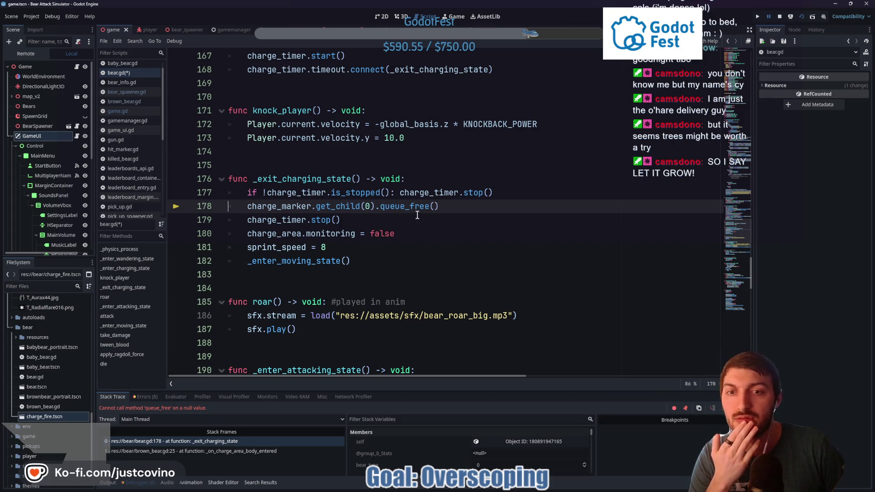
Stop the crashed session and retype the queue_free() call on line 178
left_click(781, 17)
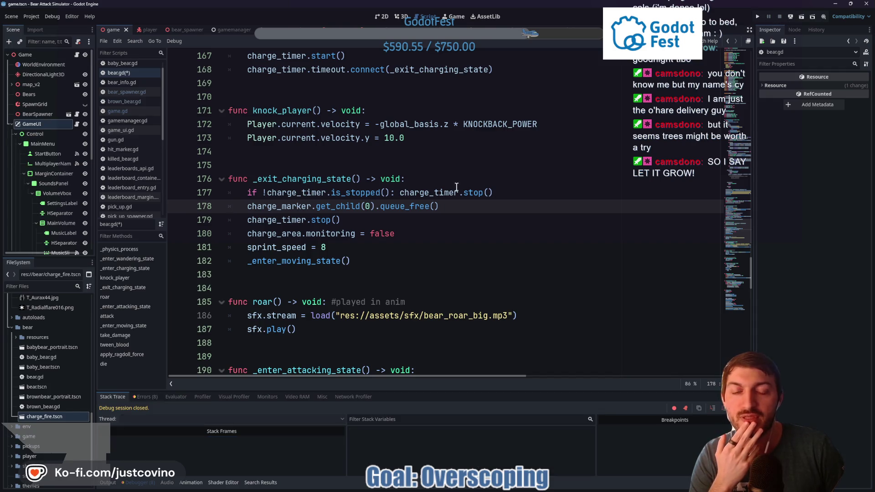
left_click(512, 193)
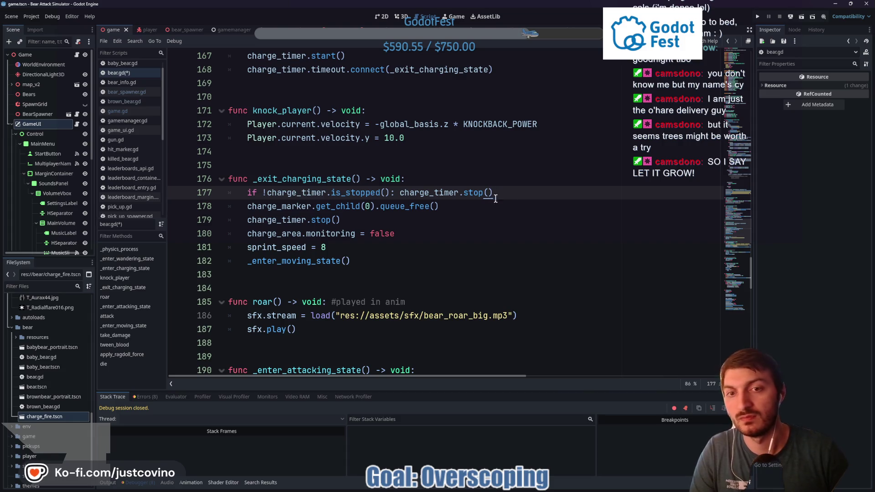
left_click(384, 207)
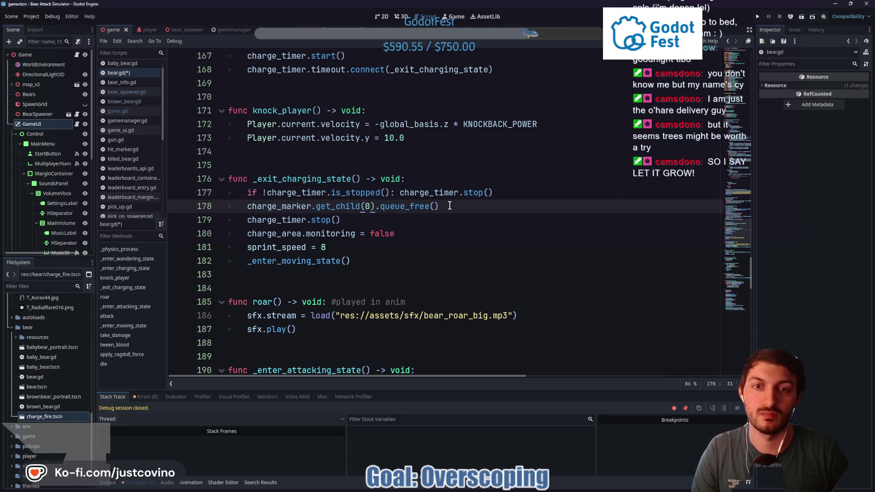
left_click_drag(450, 206, 379, 208)
key("BackSpace")
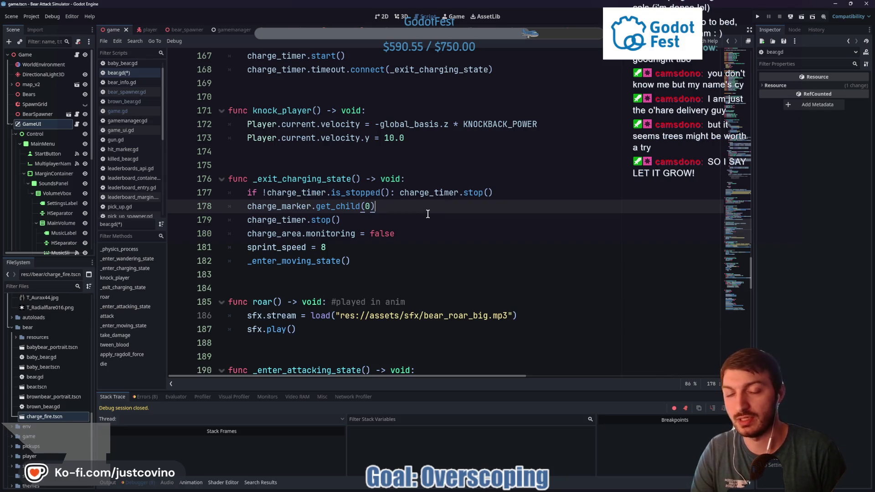
type(".queue")
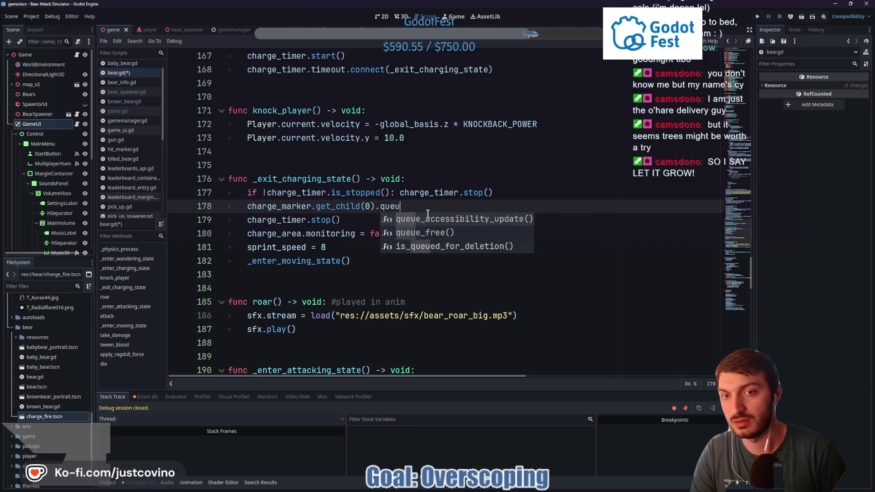
key("Down")
key("Return")
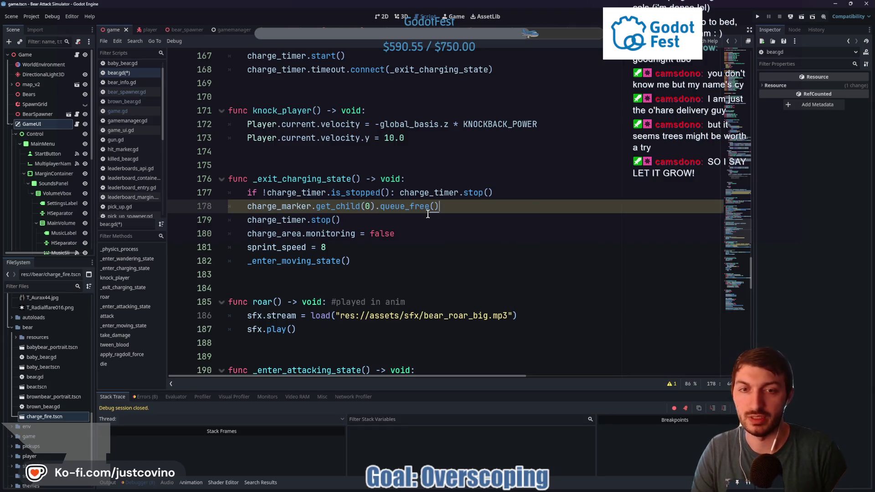
Try an 'if charge_marker.get_children().is_empty()' check on line 178, then clear it
type(" if")
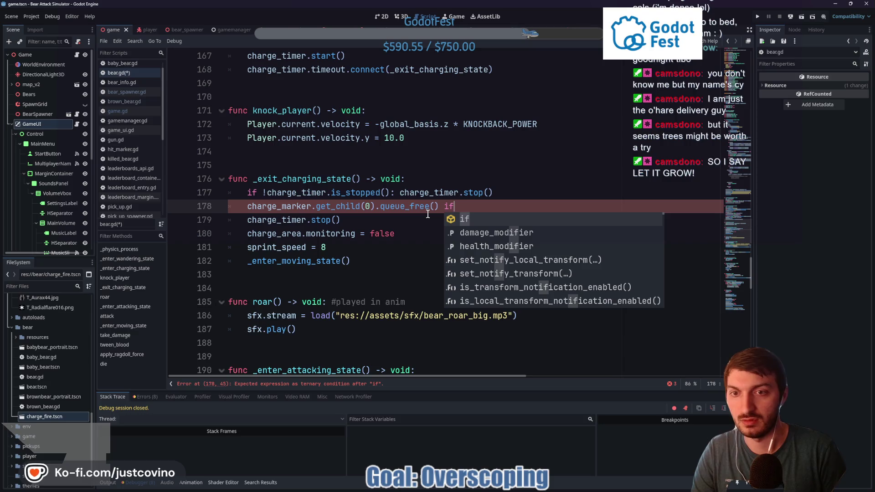
type(" charge")
key("Down")
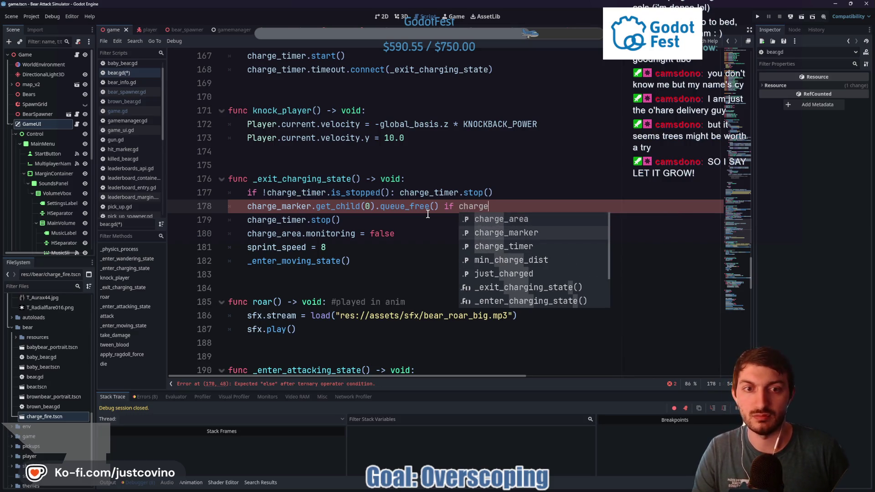
key("Return")
type(".get_child")
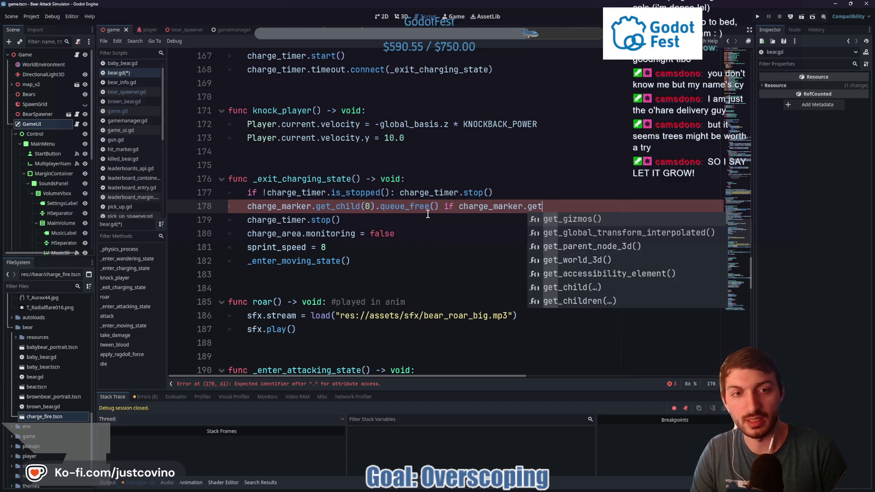
type("re")
key("Return")
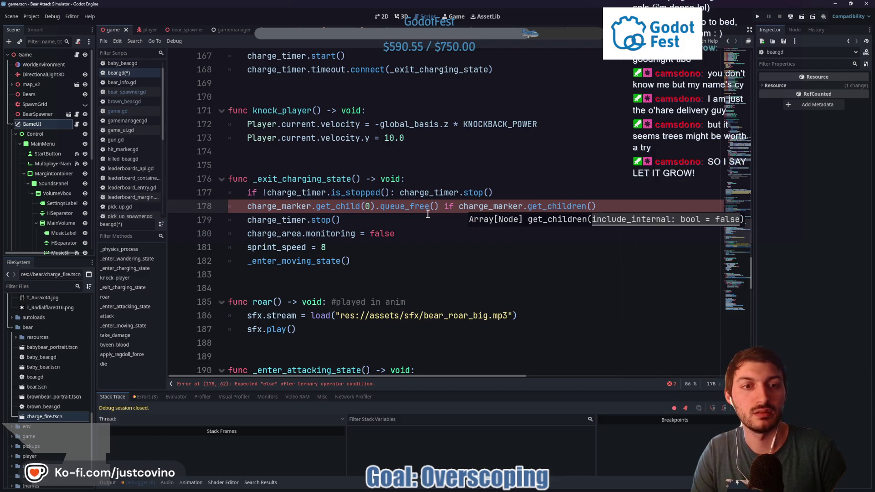
type(").is_")
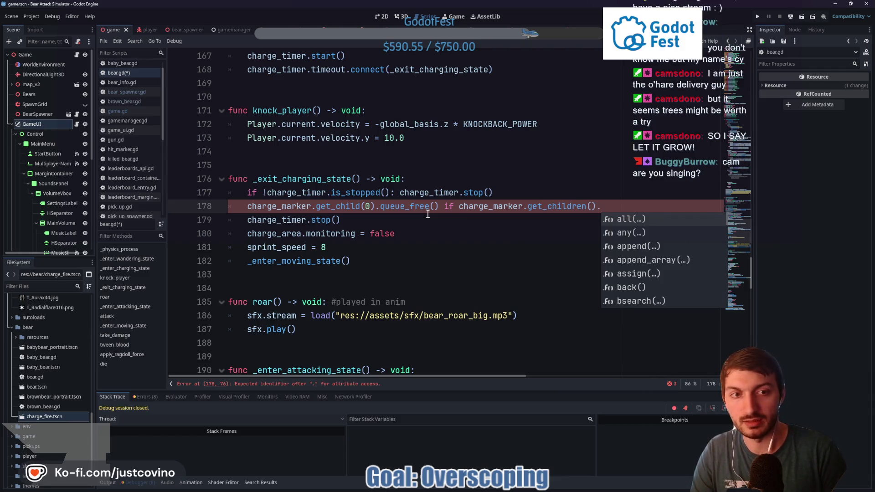
key("Return")
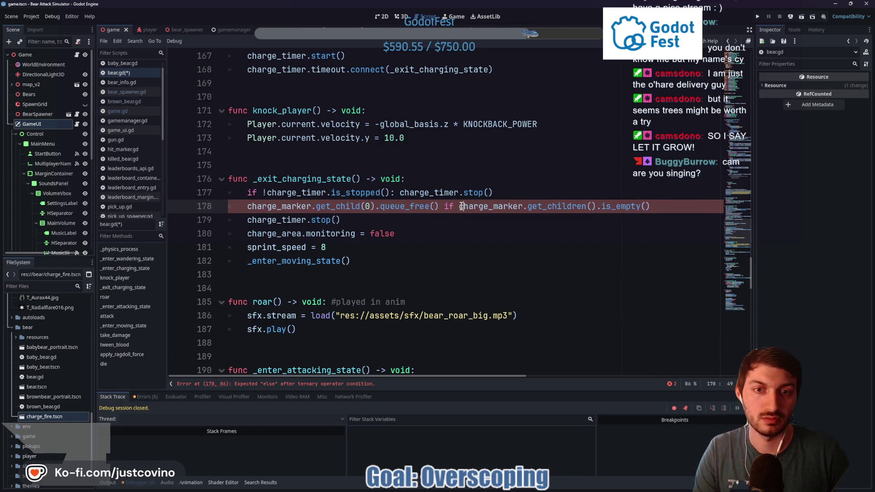
left_click(458, 206)
type("!")
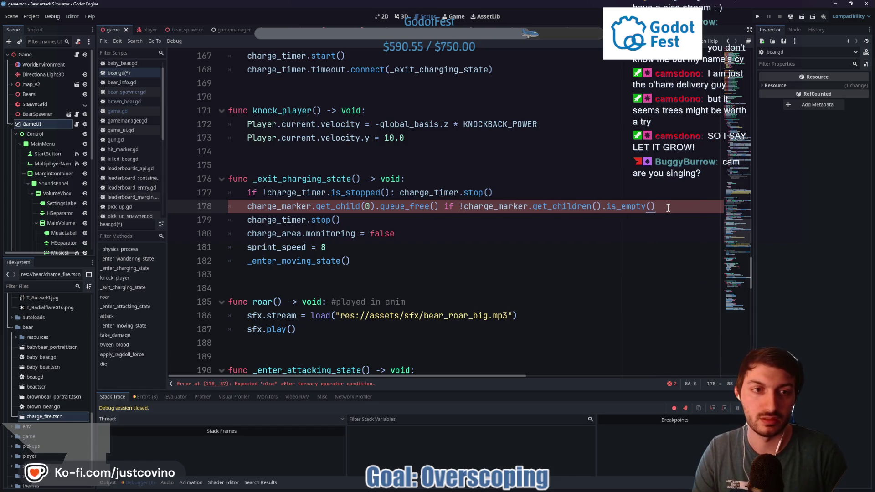
type(" else")
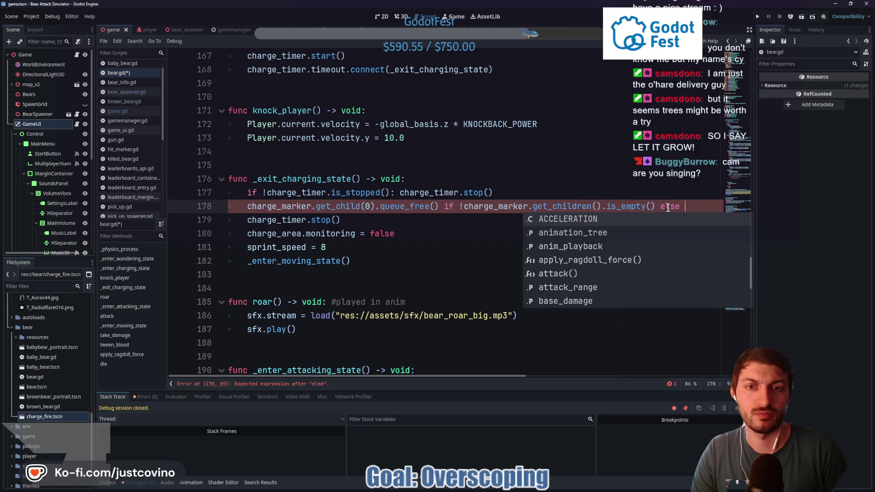
key("BackSpace")
key("BackSpace")
key("BackSpace")
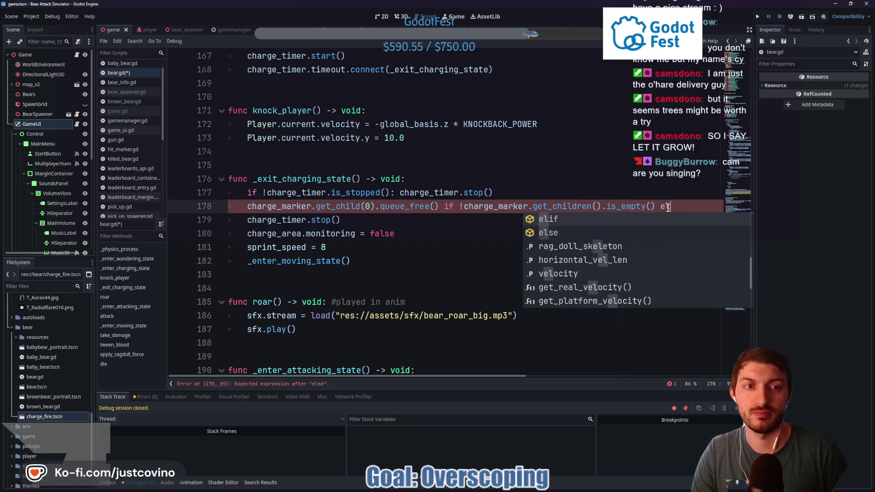
key("BackSpace")
key("BackSpace")
key("BackSpace")
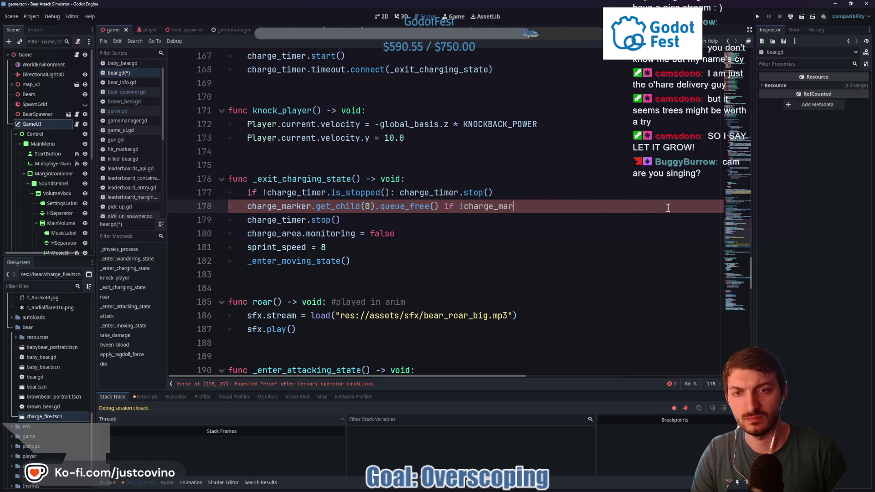
key("BackSpace")
key("BackSpace")
key("BackSpace")
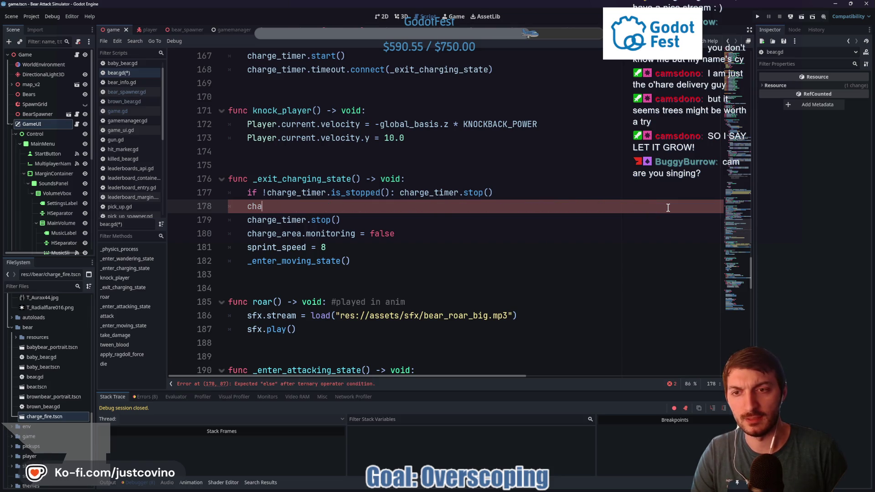
Retype 'if charge_marker.get_children().is_empty()' on line 178
type("if charge")
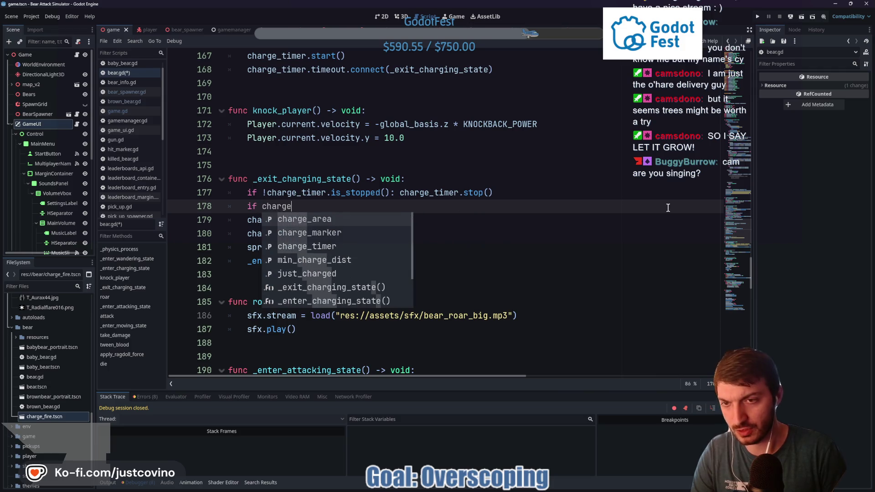
type("_")
key("Escape")
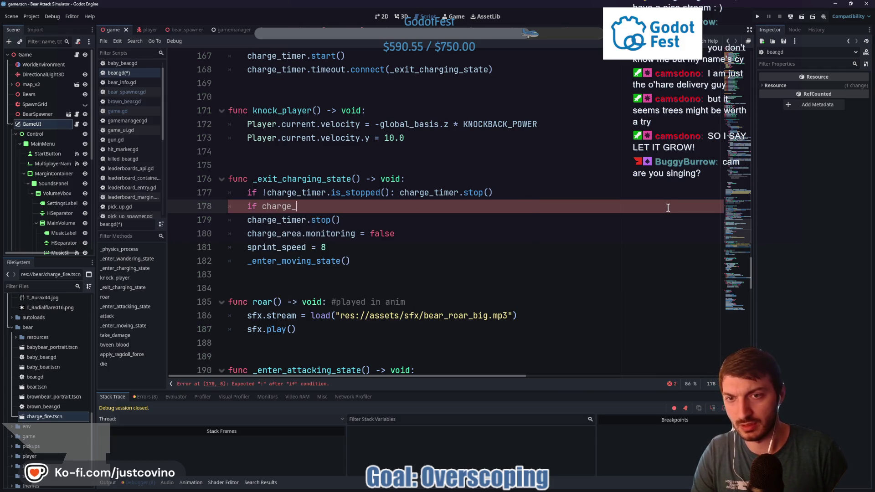
type("marker")
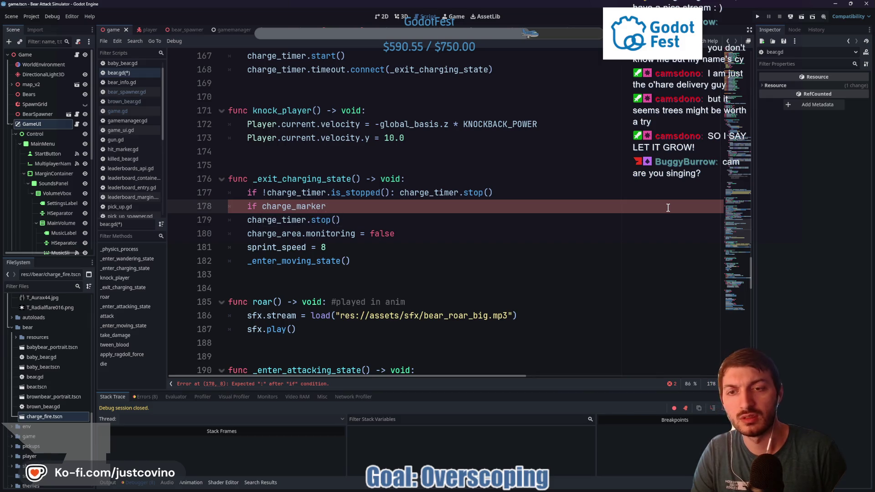
type(".get_child")
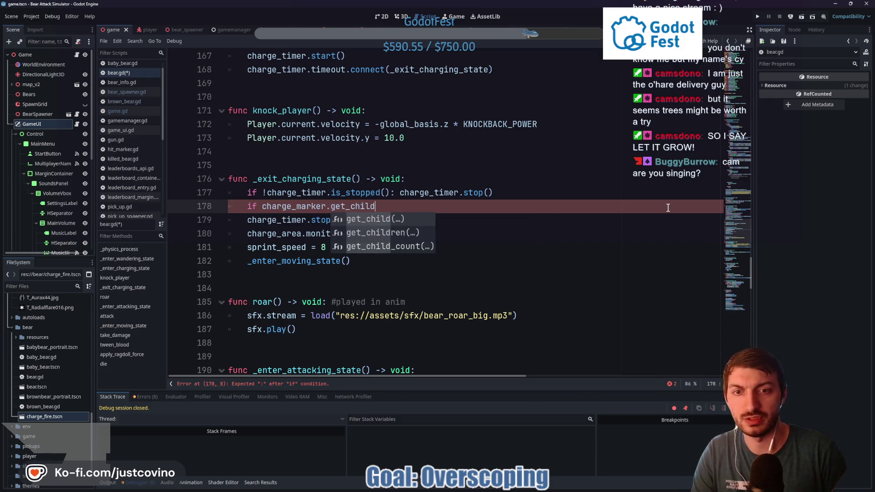
key("Down")
key("Return")
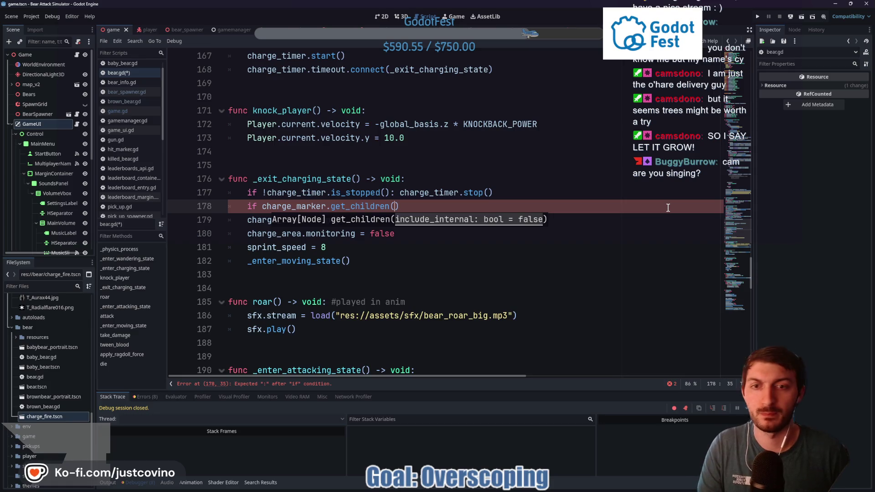
type(".is_empt")
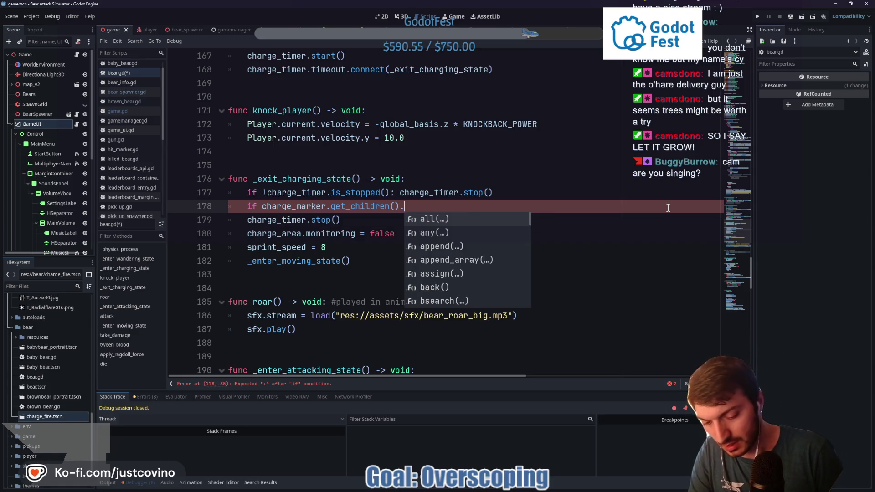
key("Return")
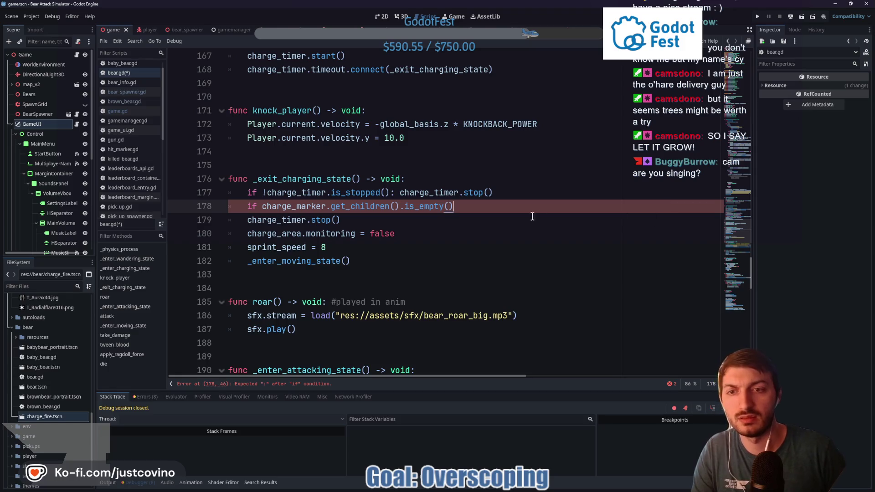
Negate the check and append ': charge_marker.get_child(0).queue_free()'
left_click(262, 207)
type("!")
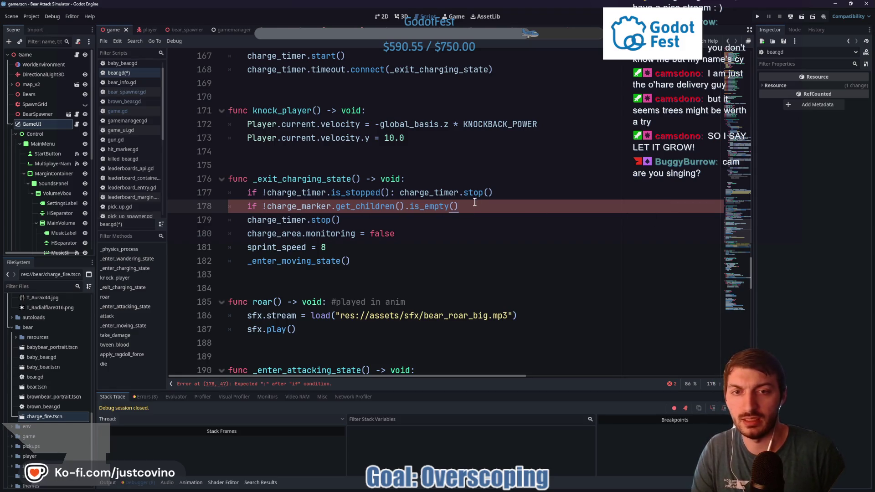
type(": charge")
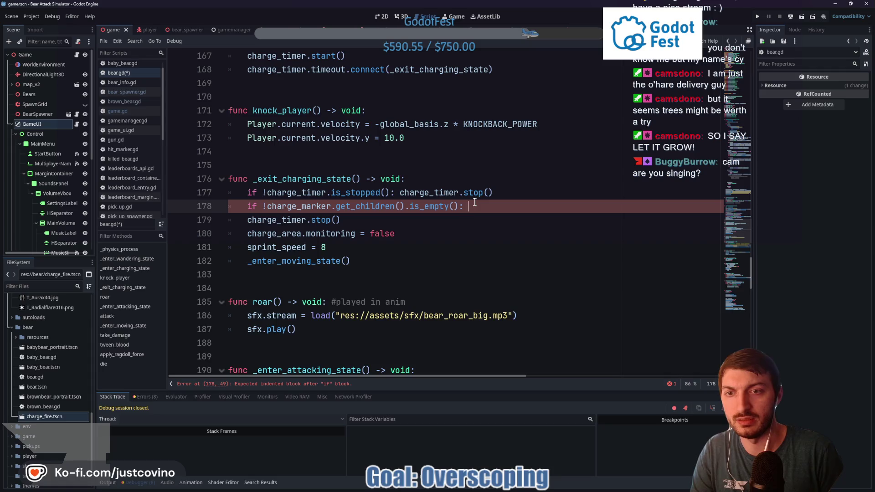
key("Down")
key("Return")
type(".")
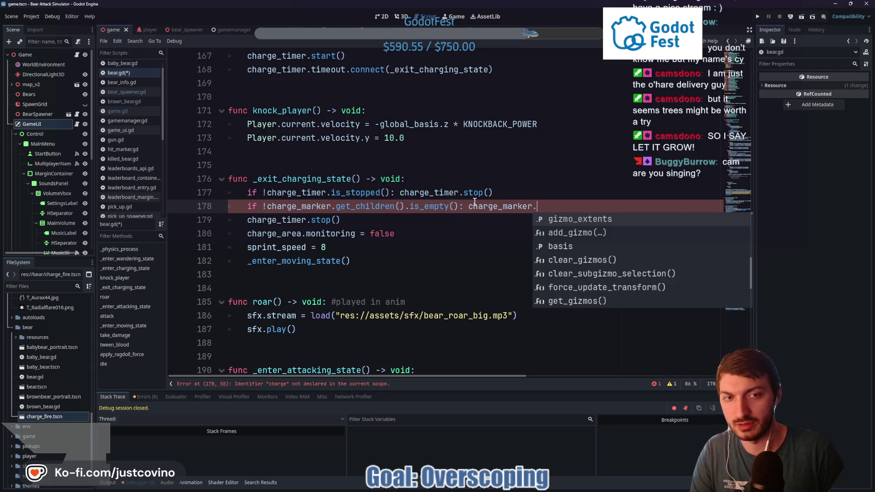
type("get_chil")
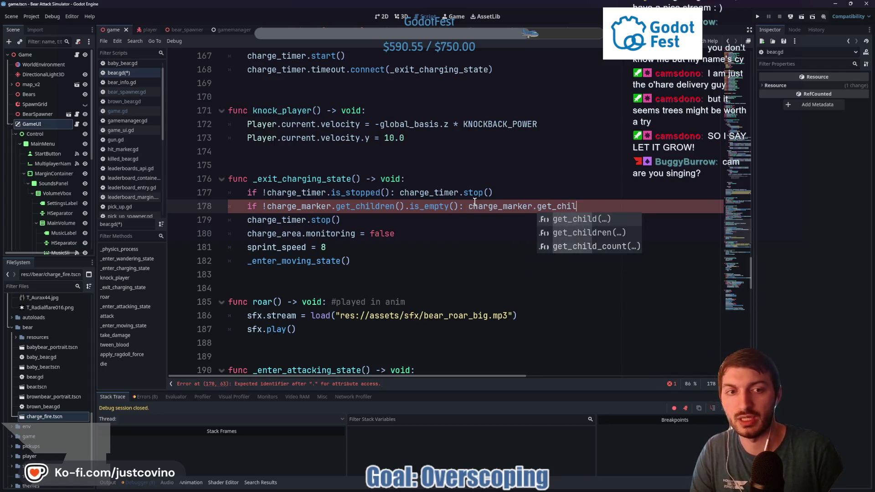
key("Return")
type("0)")
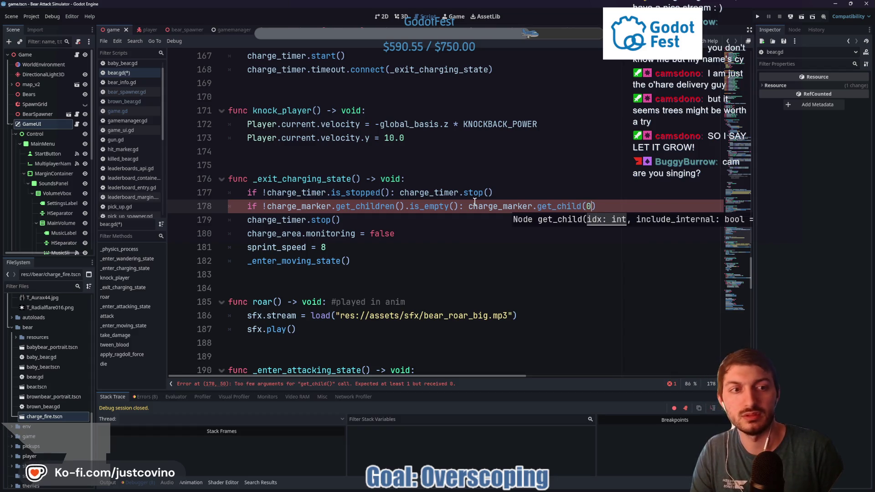
type(".queue")
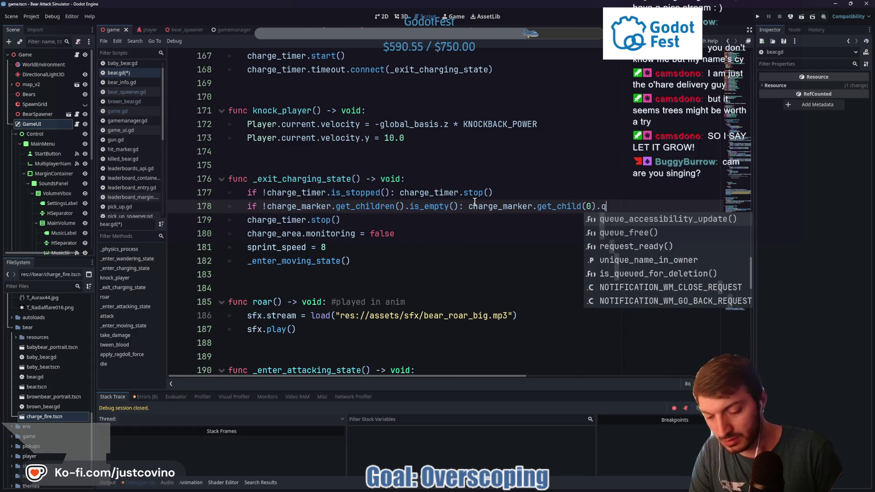
key("Down")
key("Return")
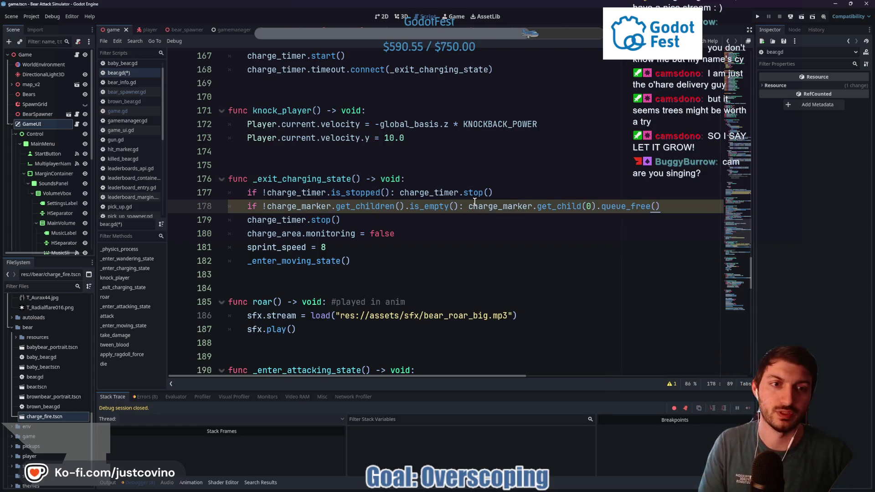
left_click(472, 229)
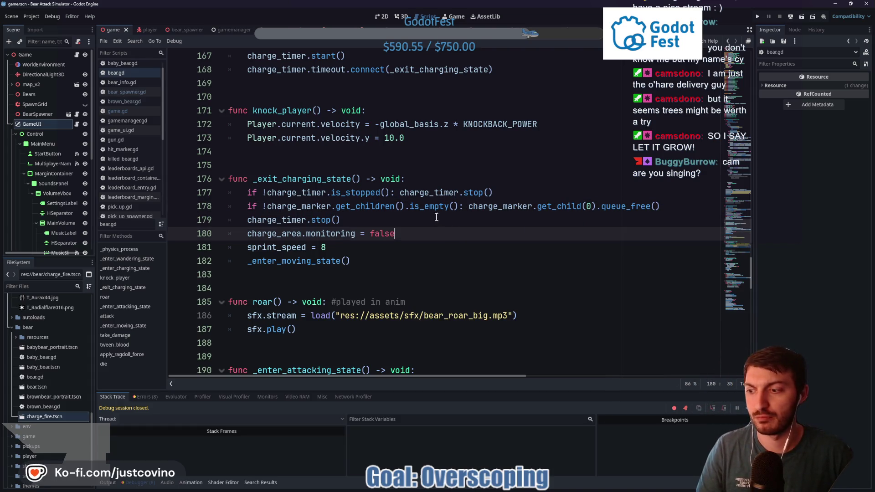
Run the game and start as player 'asdf'
key("F5")
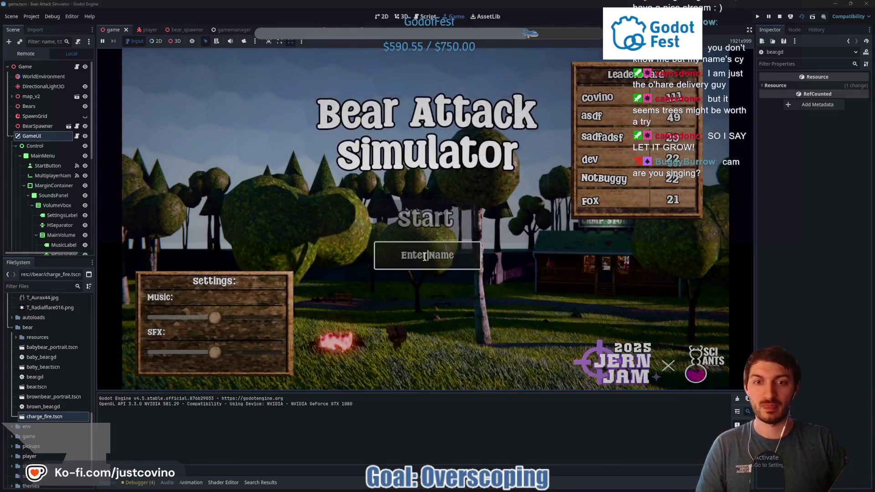
type("asdf")
left_click(434, 230)
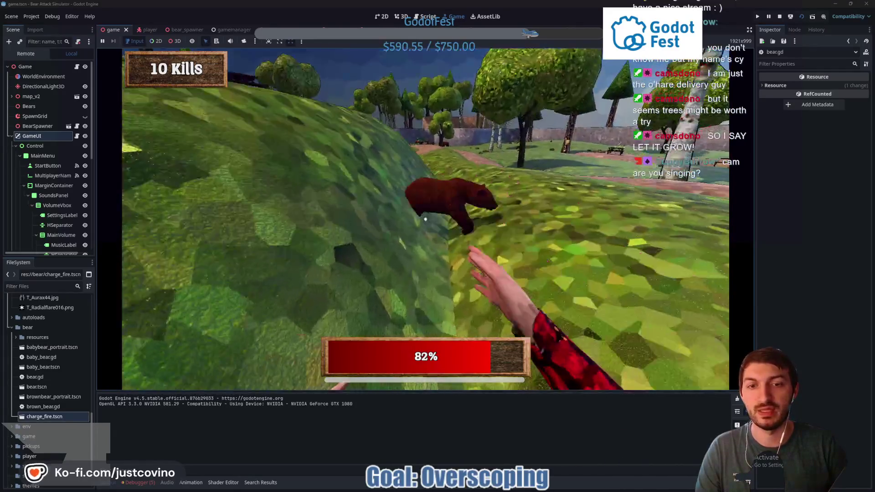
Punch bears until the player dies at the kill report, then stop the game
left_click(425, 219)
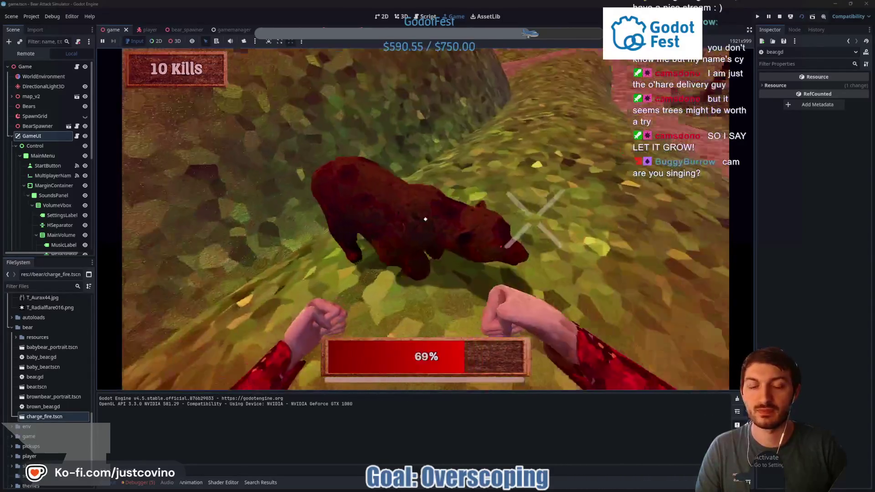
left_click(425, 220)
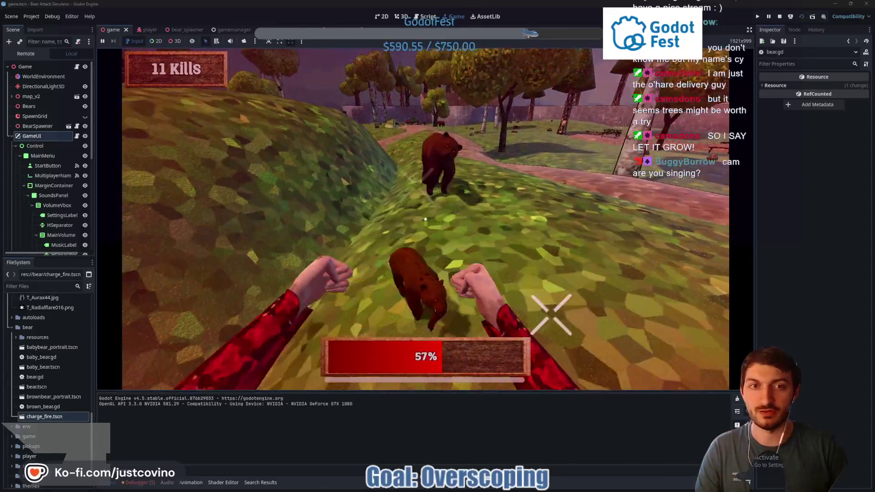
left_click(425, 219)
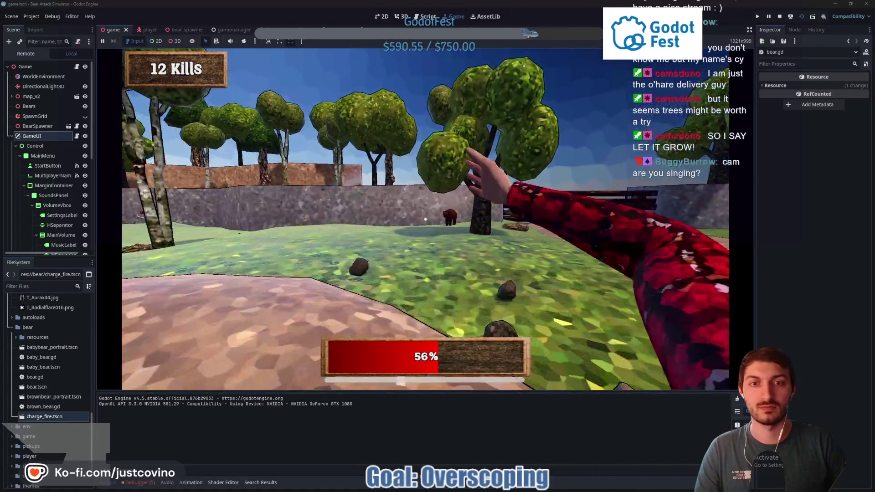
left_click(426, 219)
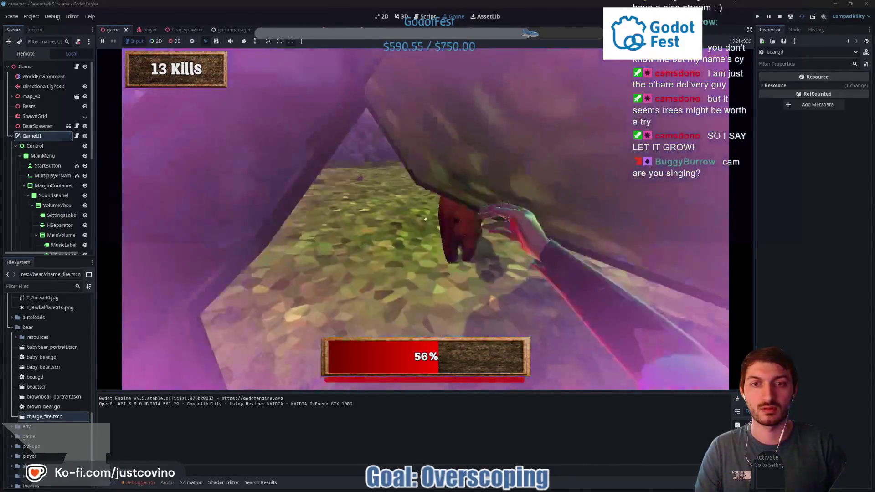
left_click(425, 219)
left_click(426, 219)
left_click(426, 219)
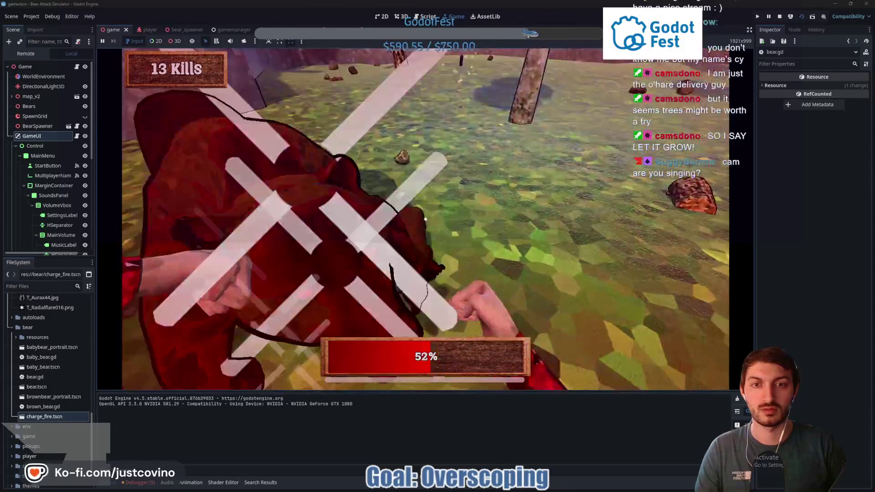
left_click(426, 219)
left_click(425, 219)
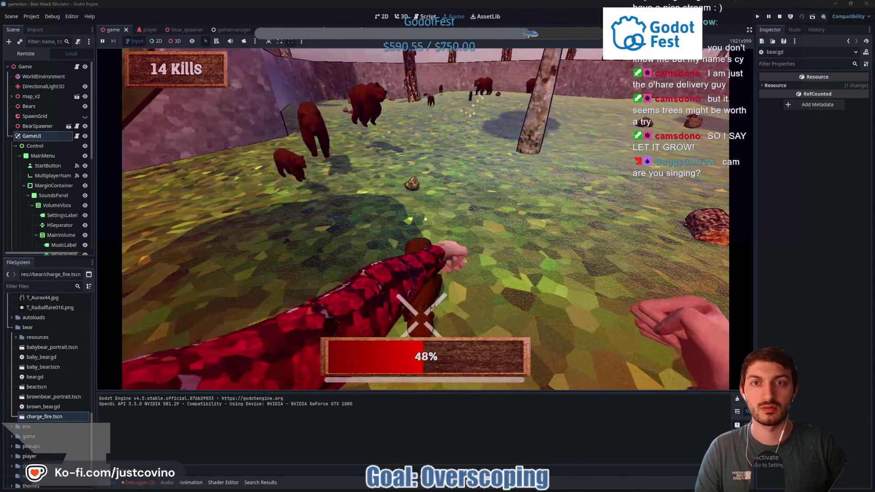
left_click(425, 219)
left_click(426, 219)
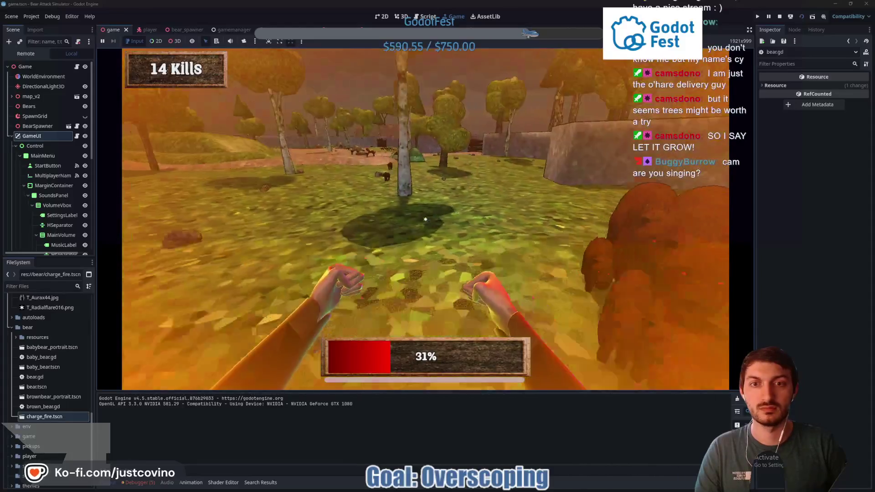
left_click(425, 220)
left_click(426, 220)
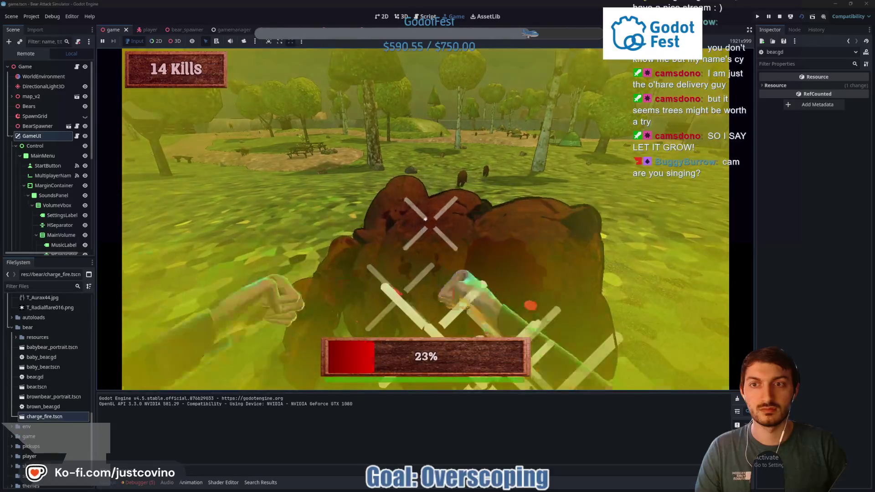
left_click(426, 220)
left_click(425, 220)
left_click(426, 219)
left_click(426, 220)
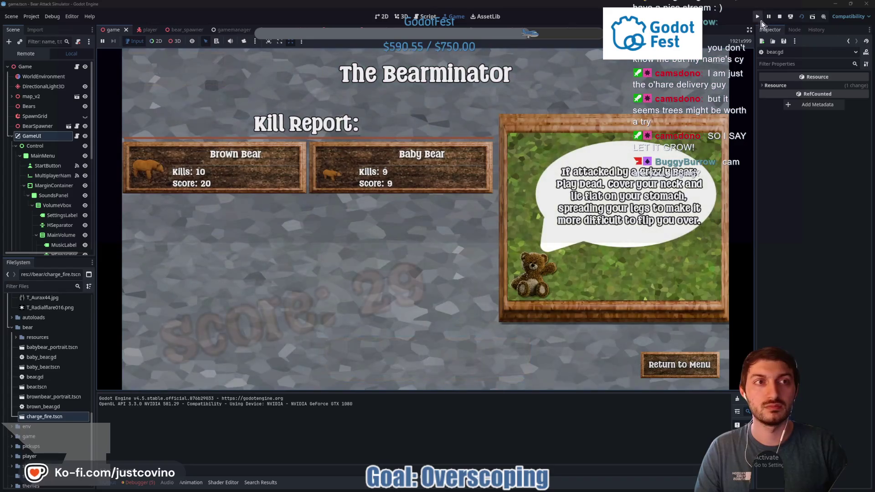
left_click(779, 16)
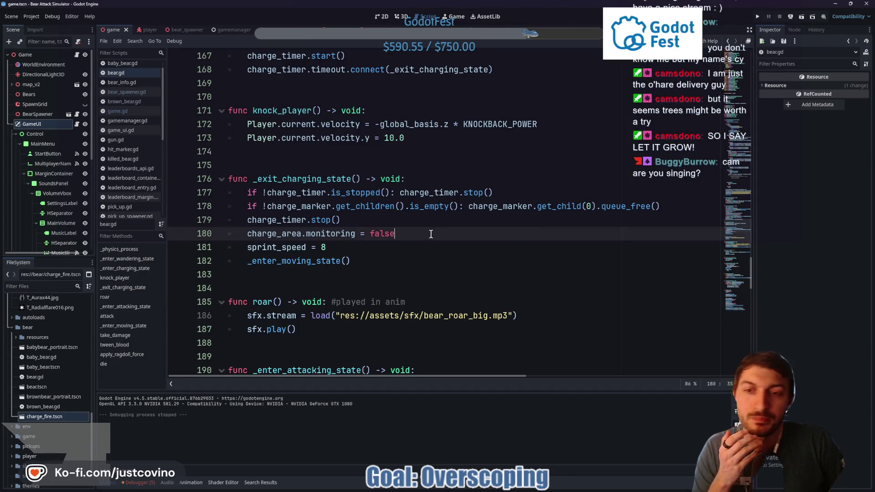
left_click(140, 483)
left_click(145, 397)
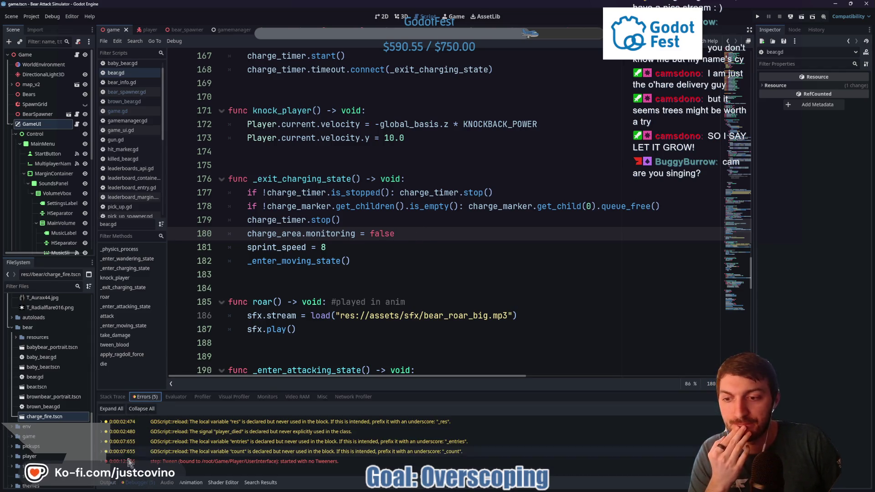
left_click(108, 483)
left_click(368, 262)
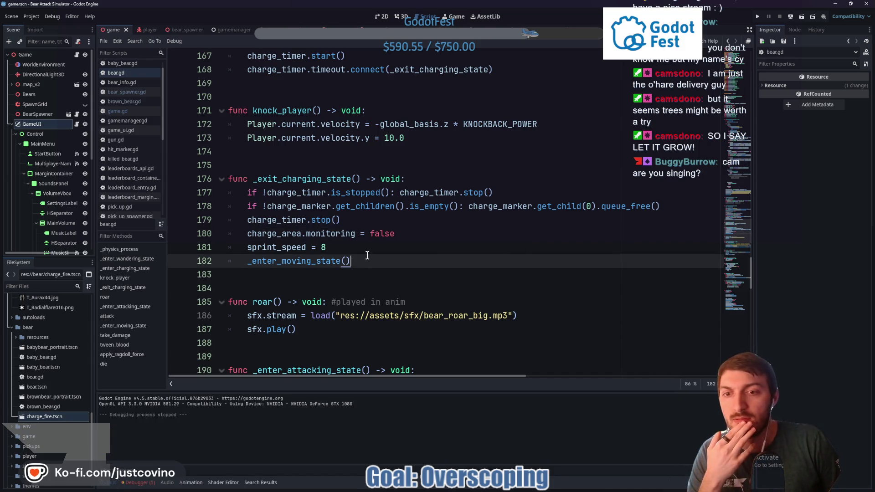
scroll(368, 255, "down", 2)
scroll(368, 255, "down", 2)
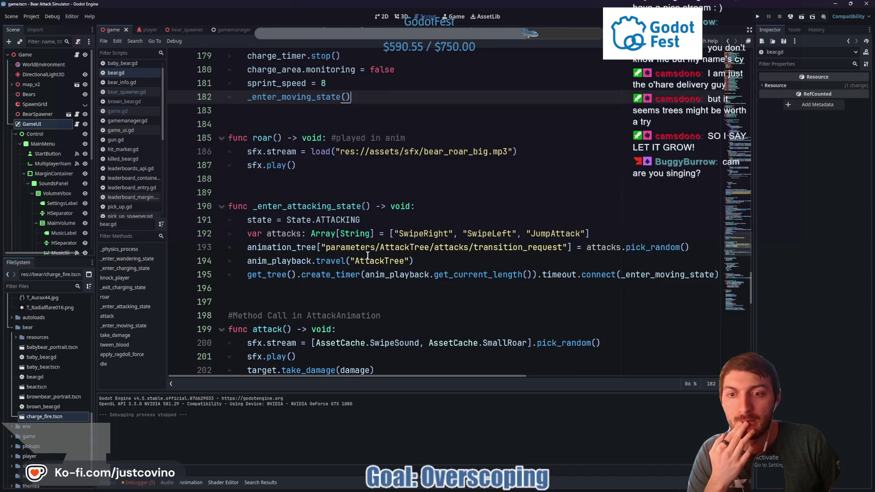
Delete all 15 old web-export files inside the Desktop's BearAttackSimulator_WEB folder, then return to Godot
left_click(472, 490)
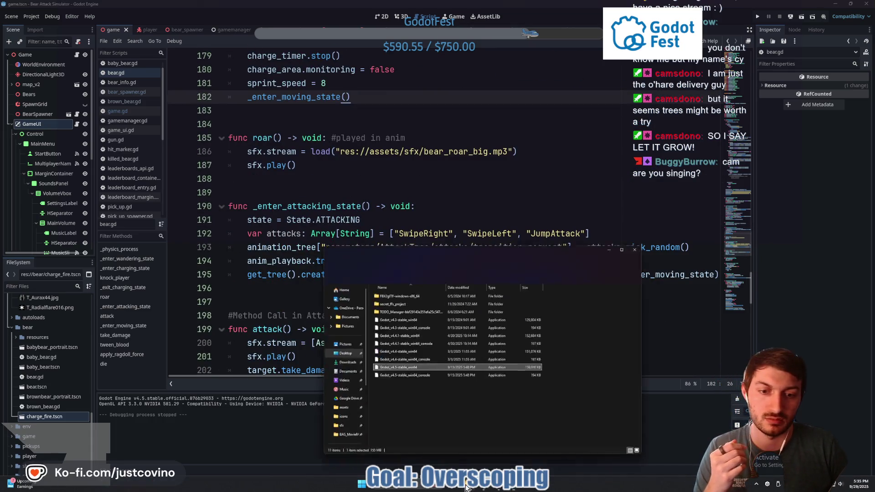
left_click(325, 328)
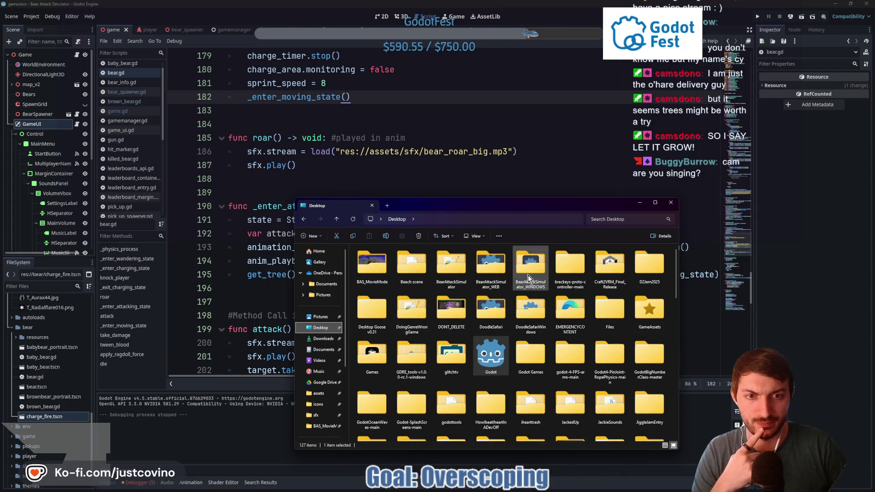
double_click(491, 271)
left_click_drag(398, 403, 389, 254)
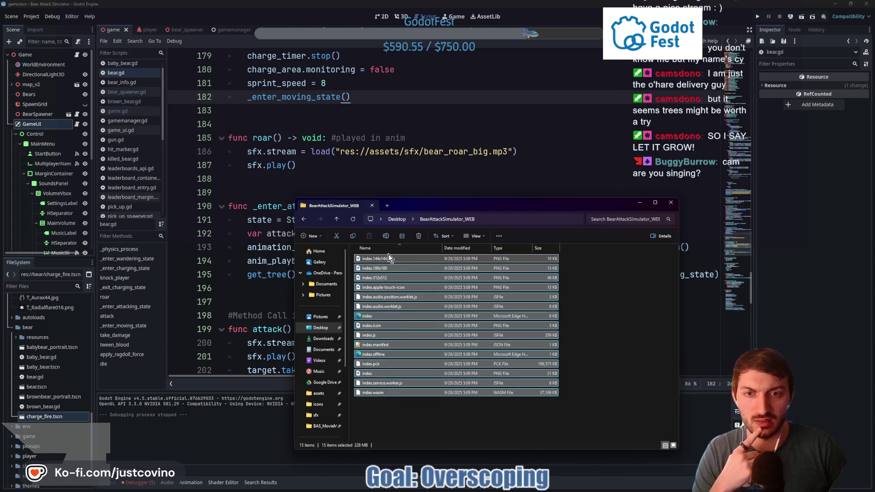
left_click(421, 236)
left_click(409, 151)
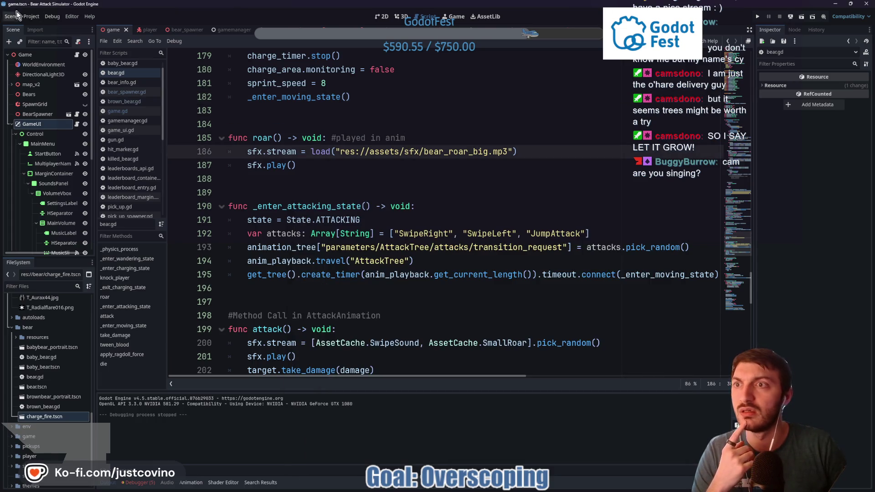
Export the project with the Web preset to BearAttackSimulator_WEB/index.html, then close the Export dialog
left_click(31, 17)
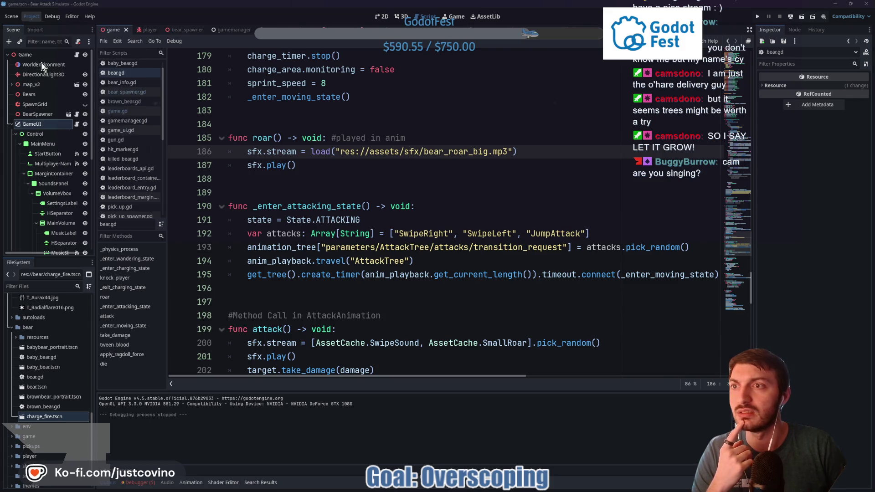
left_click(42, 63)
left_click(195, 115)
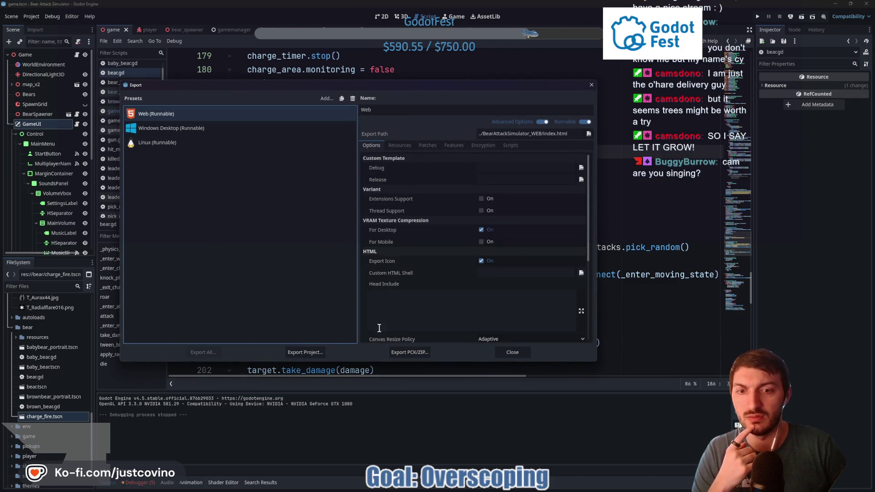
left_click(305, 352)
left_click(379, 360)
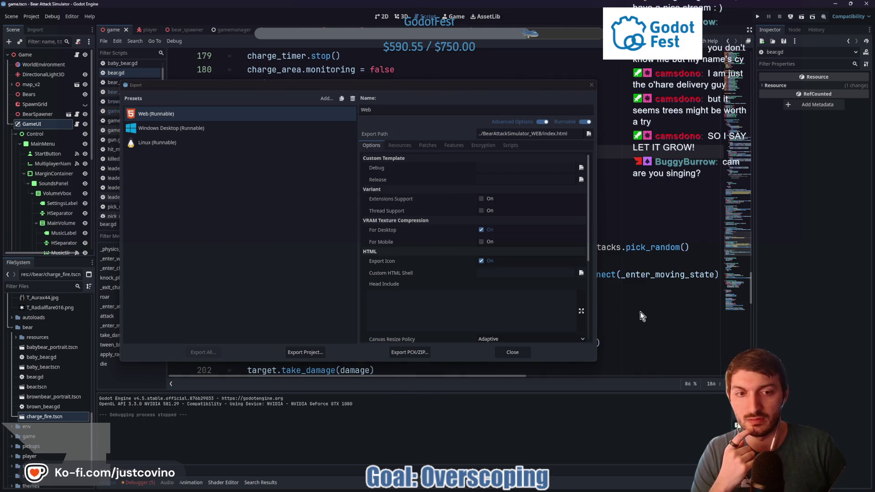
left_click(517, 354)
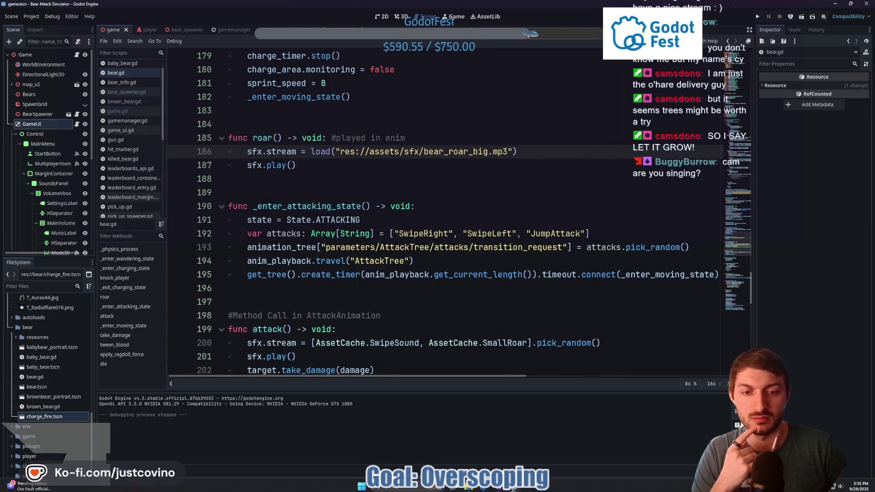
Clear the way to the desktop by minimizing the browser and Godot and closing the export folder window
left_click(488, 487)
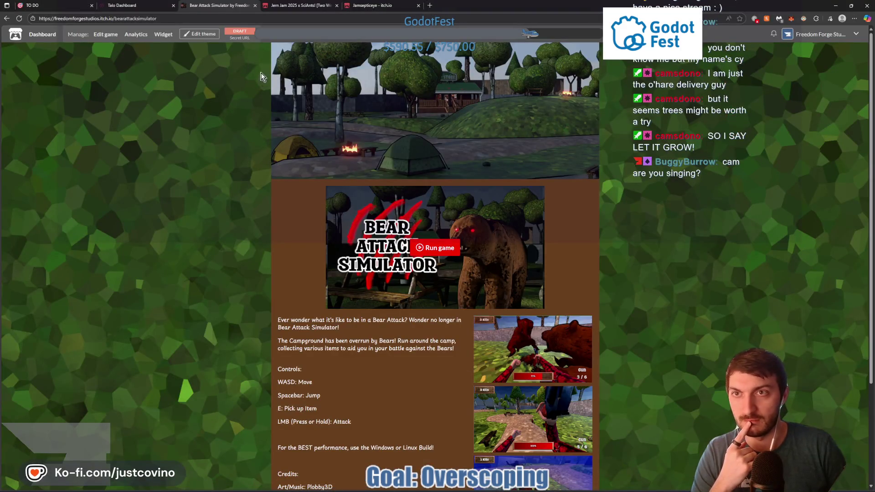
left_click(837, 6)
left_click(837, 6)
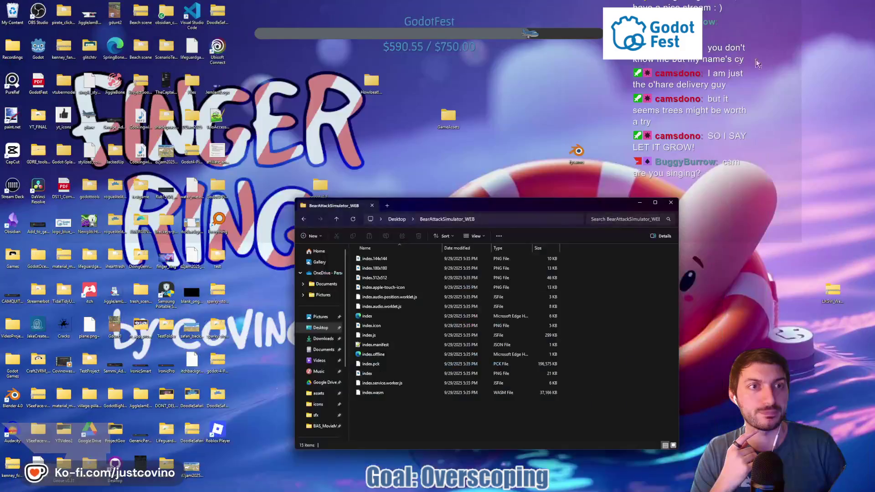
left_click(671, 202)
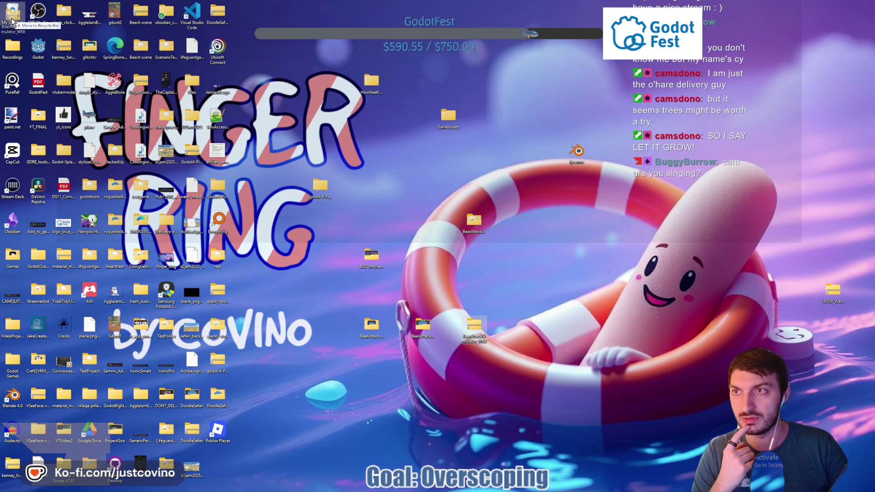
Compress the BearAttackSimulator_WEB folder into a ZIP on the desktop and bring back the itch.io page
right_click(422, 330)
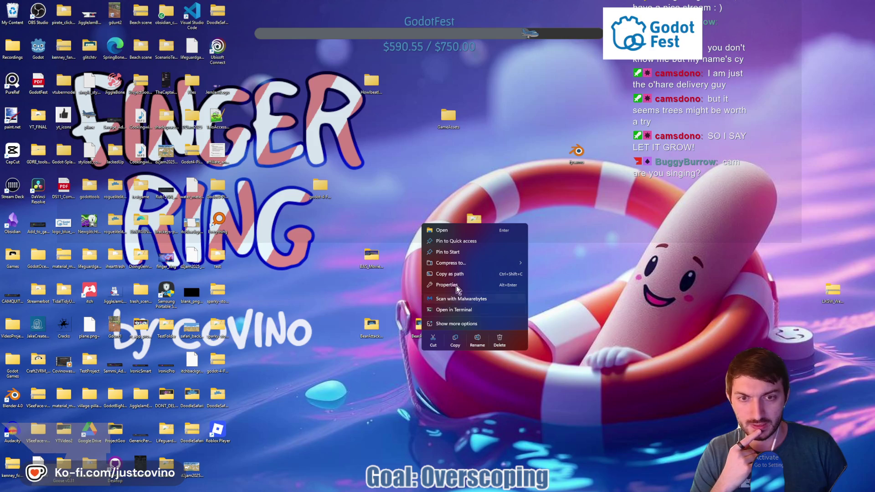
mouse_move(456, 265)
left_click(541, 264)
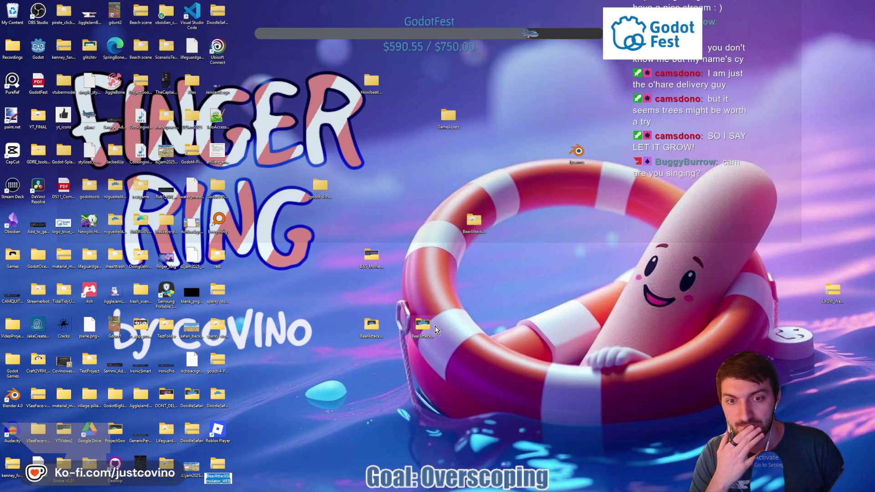
mouse_move(218, 465)
left_mouse_down()
mouse_move(364, 454)
mouse_move(469, 330)
left_mouse_up()
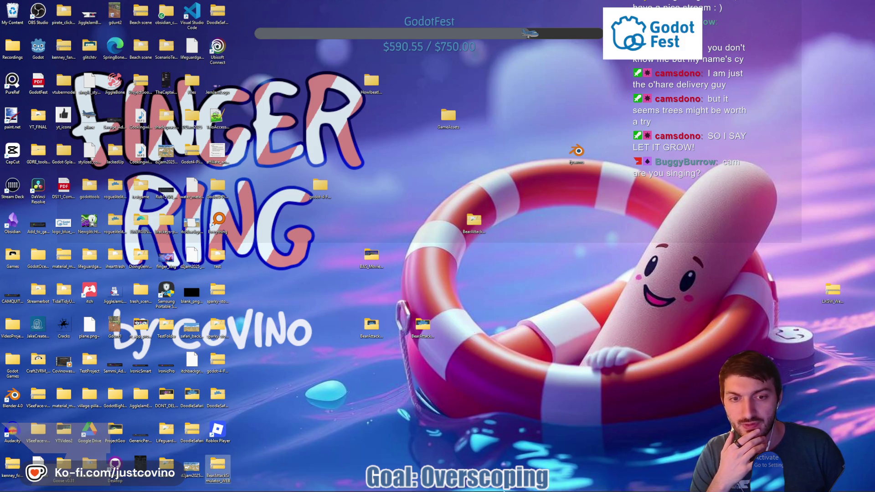
left_click(492, 488)
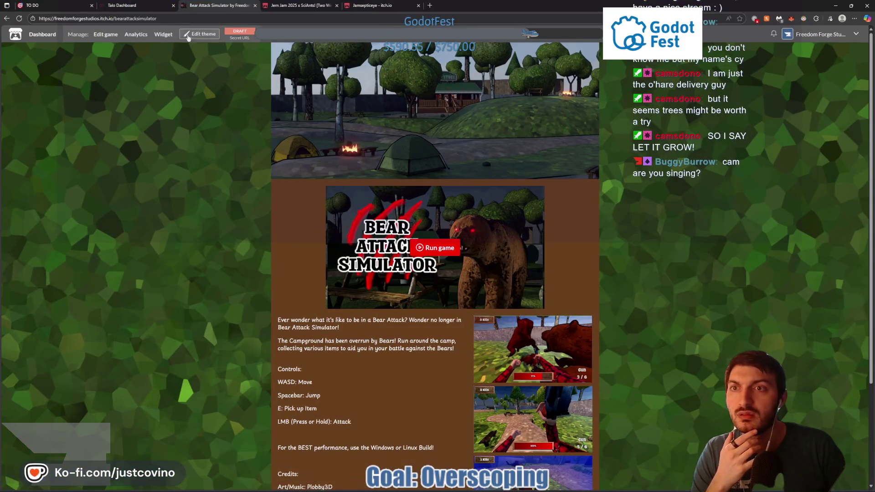
On the itch.io edit page, delete the previously uploaded web zip
left_click(105, 35)
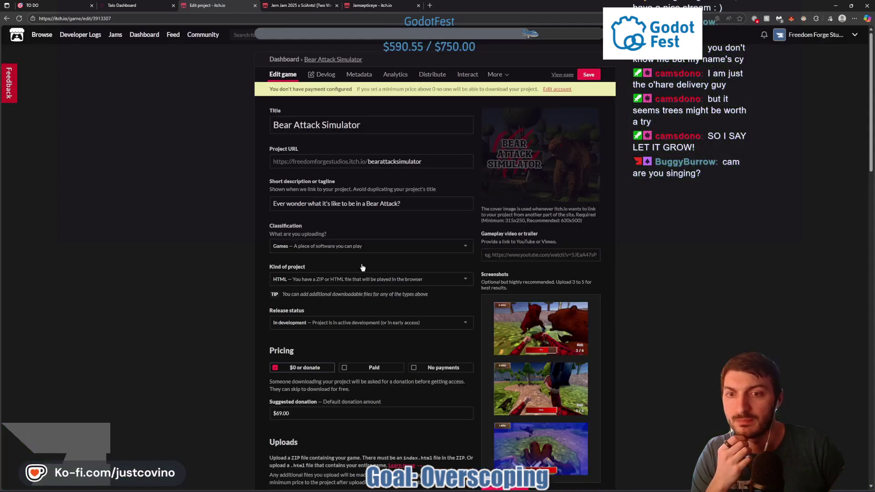
scroll(361, 269, "down", 6)
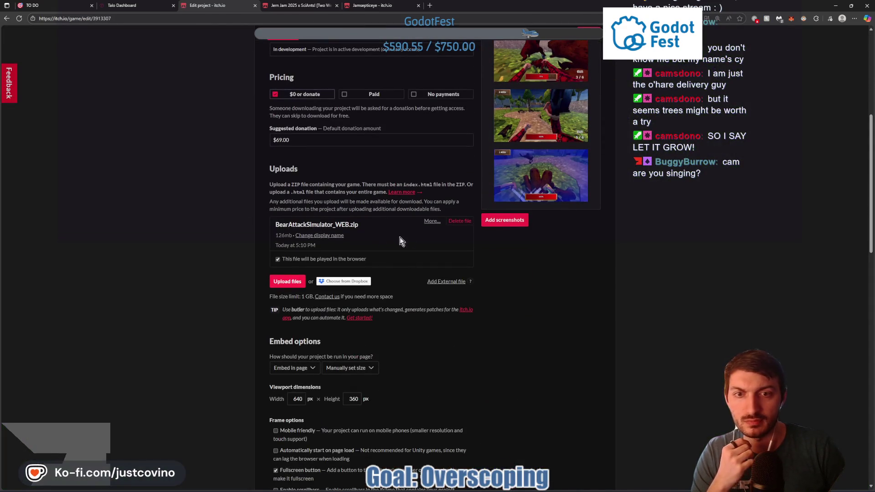
left_click(459, 221)
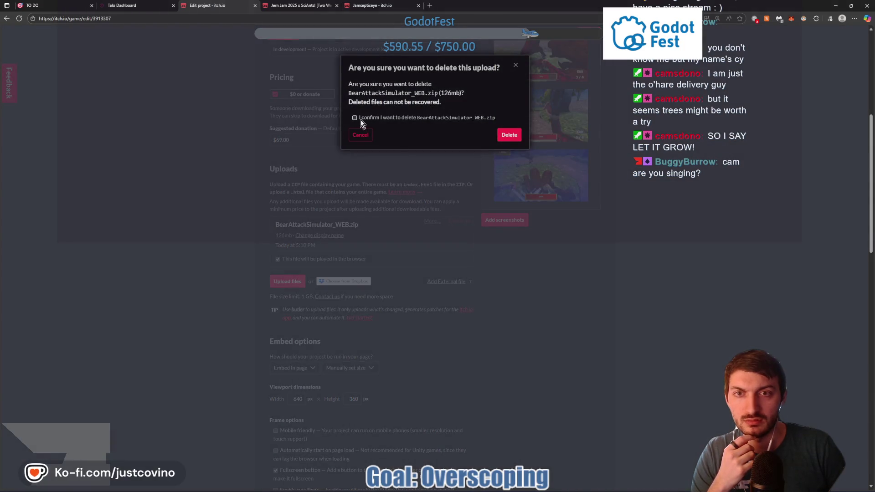
left_click(504, 137)
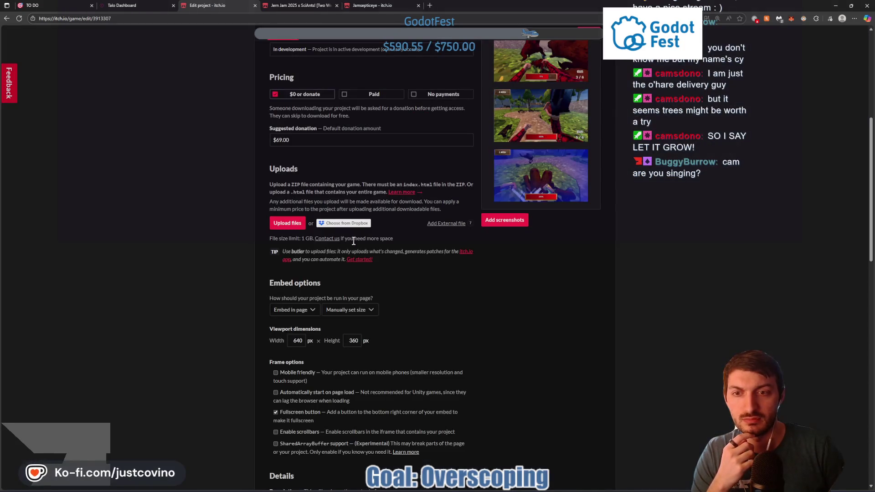
Upload the new BearAttackSimulator_WEB.zip as the game file
left_click(289, 224)
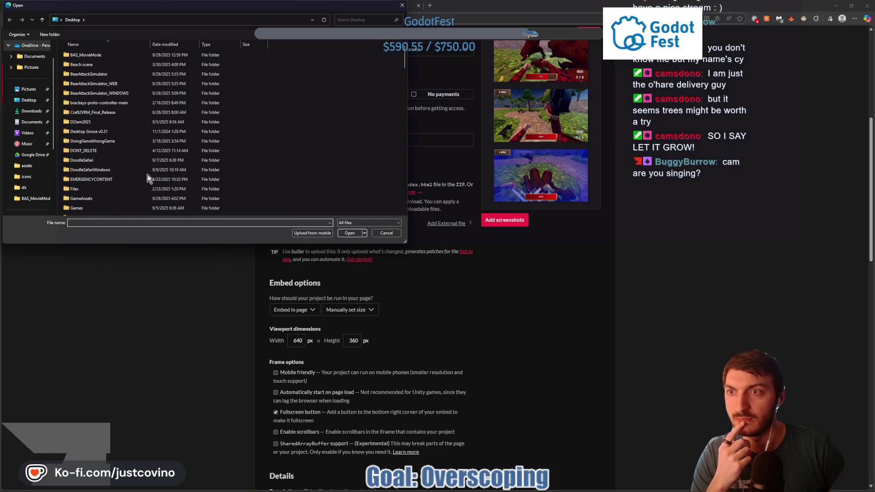
scroll(150, 176, "down", 2)
scroll(146, 173, "down", 6)
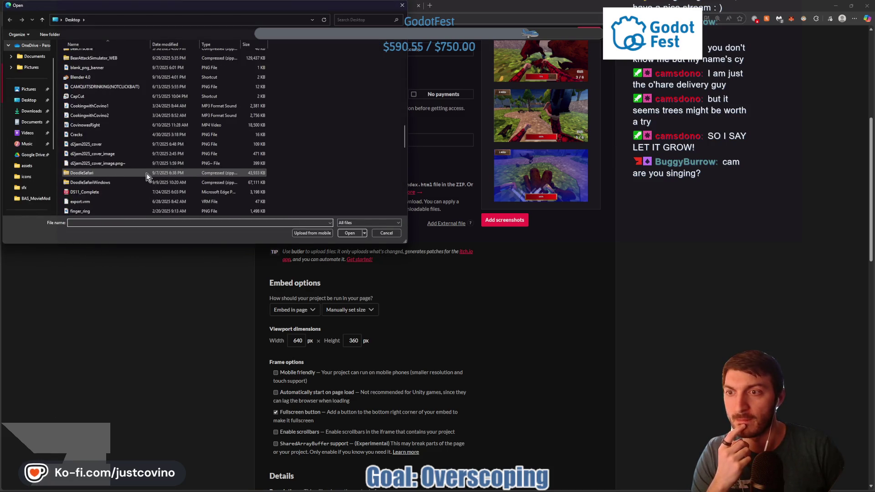
scroll(109, 173, "up", 3)
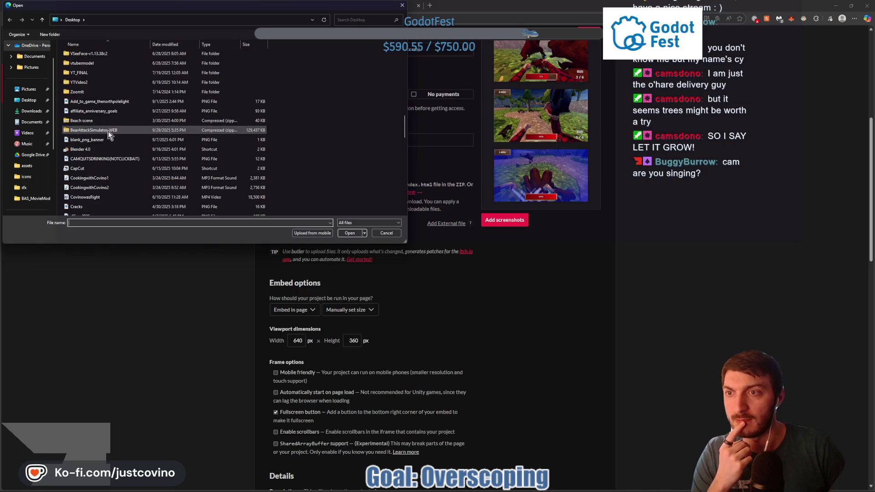
left_click(100, 130)
left_click(349, 234)
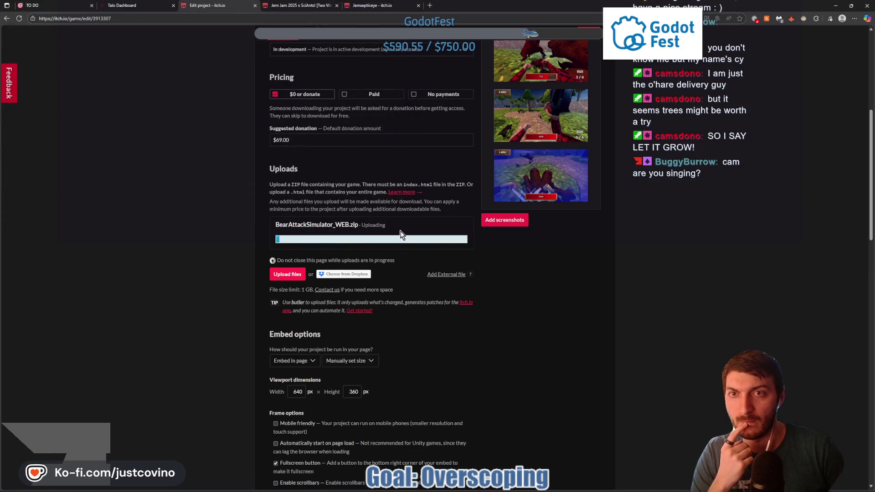
Mark the uploaded zip as 'This file will be played in the browser'
scroll(397, 228, "up", 4)
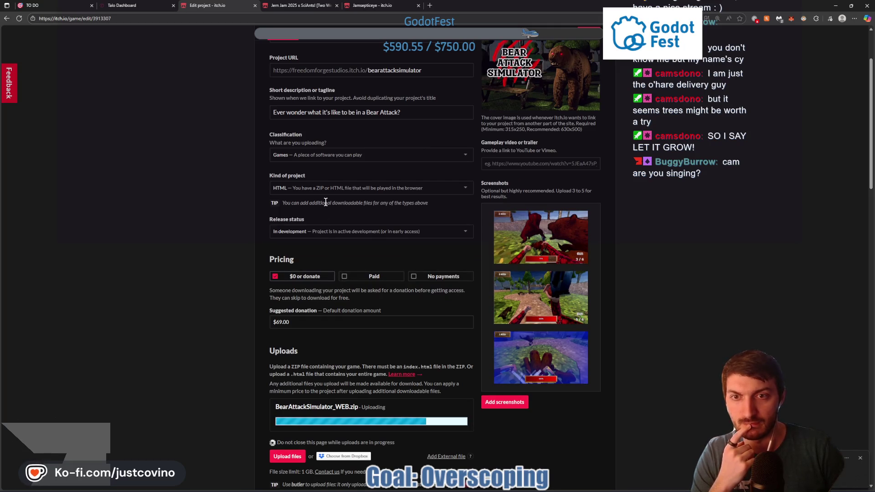
scroll(416, 294, "down", 3)
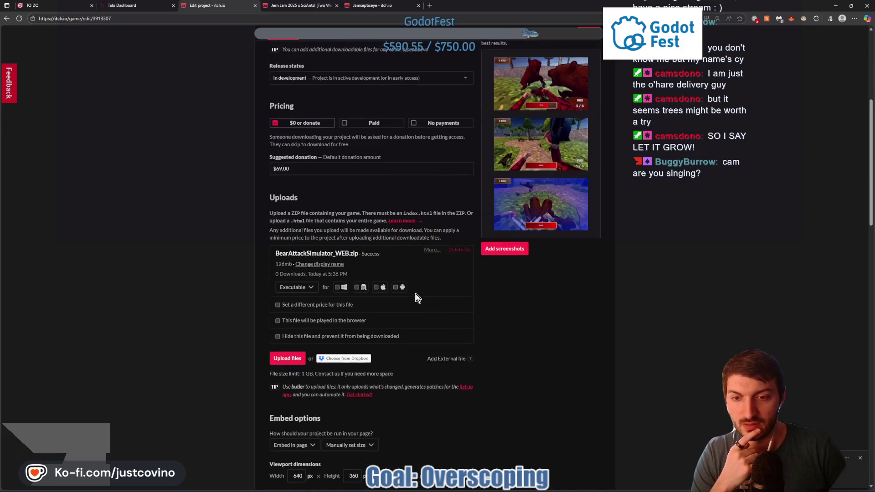
left_click(277, 315)
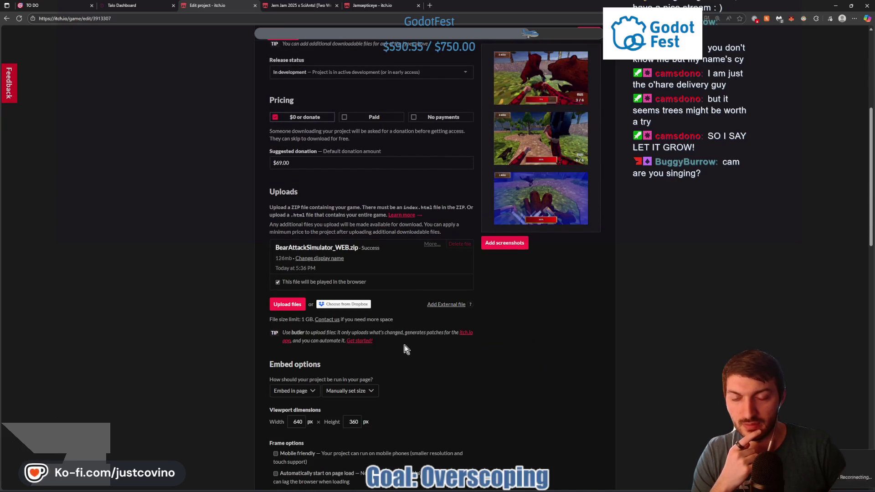
scroll(605, 301, "up", 2)
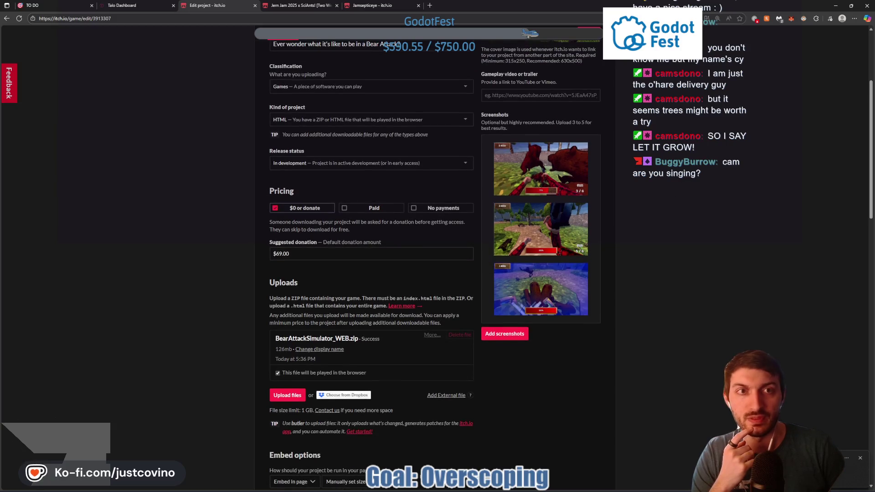
Open the game's public itch.io page and run the web build full screen
left_click(586, 33)
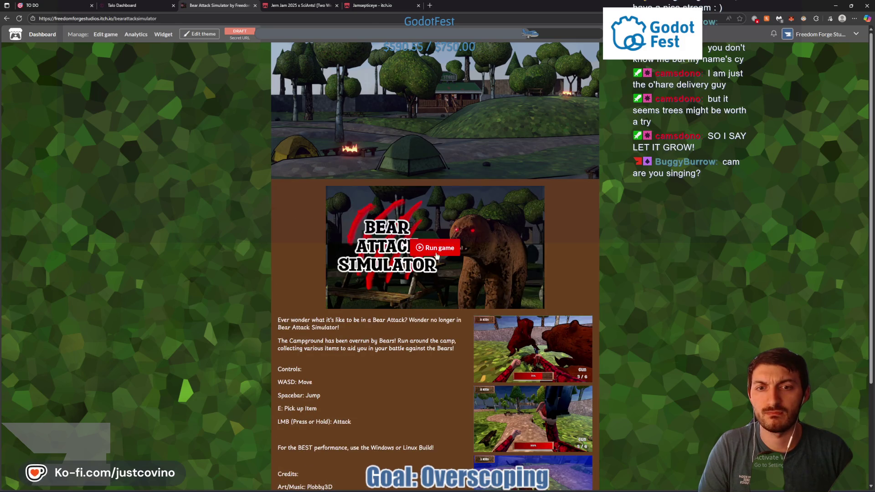
left_click(535, 301)
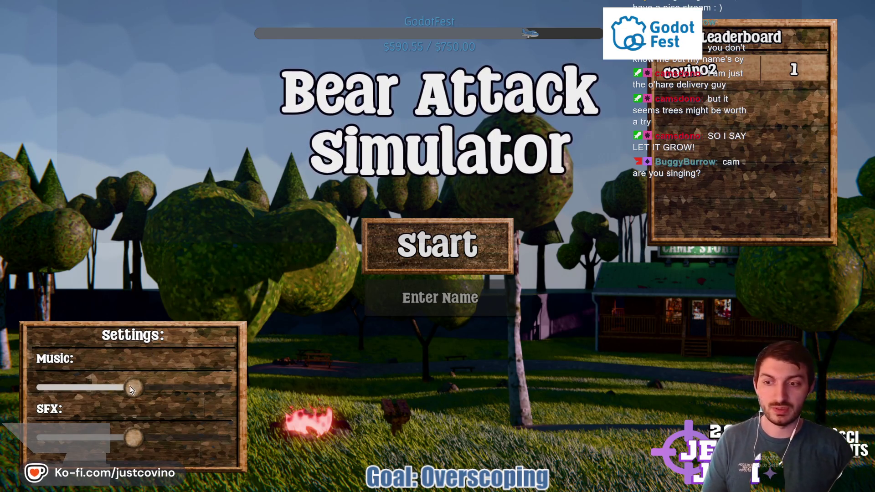
Lower the music volume and start a round with the player name DevTest
left_click_drag(134, 389, 86, 389)
left_click(396, 309)
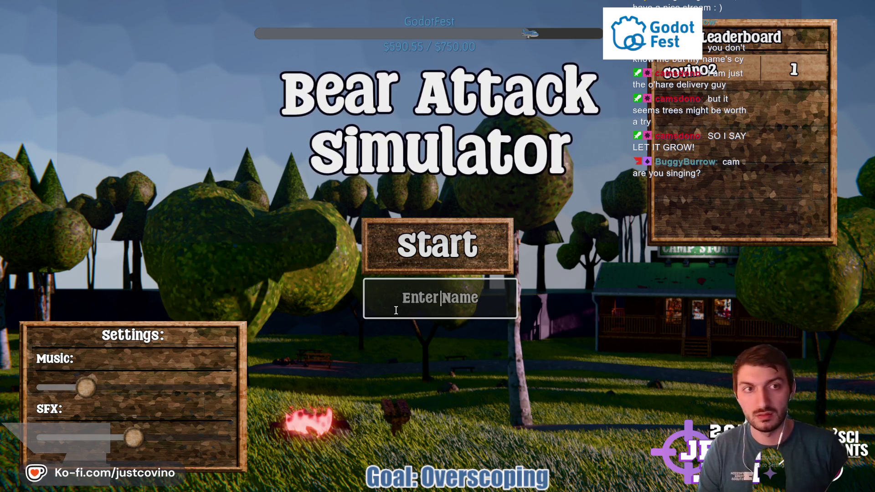
type("DevTest")
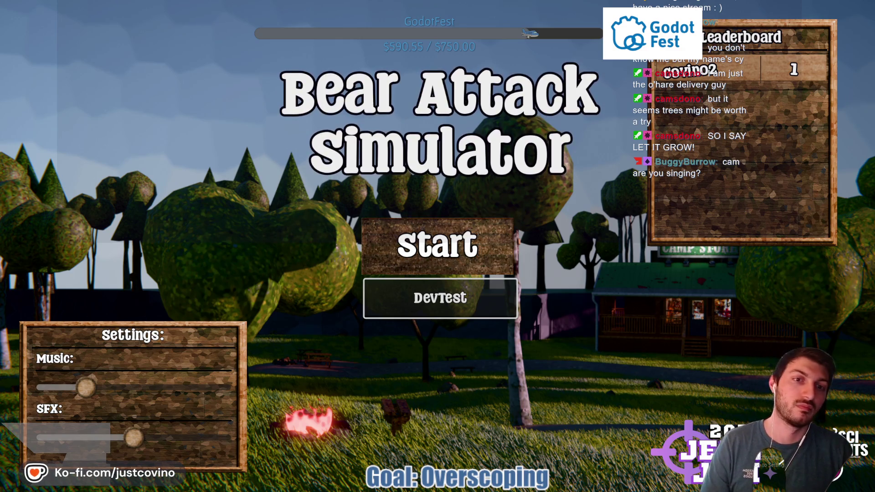
left_click(438, 246)
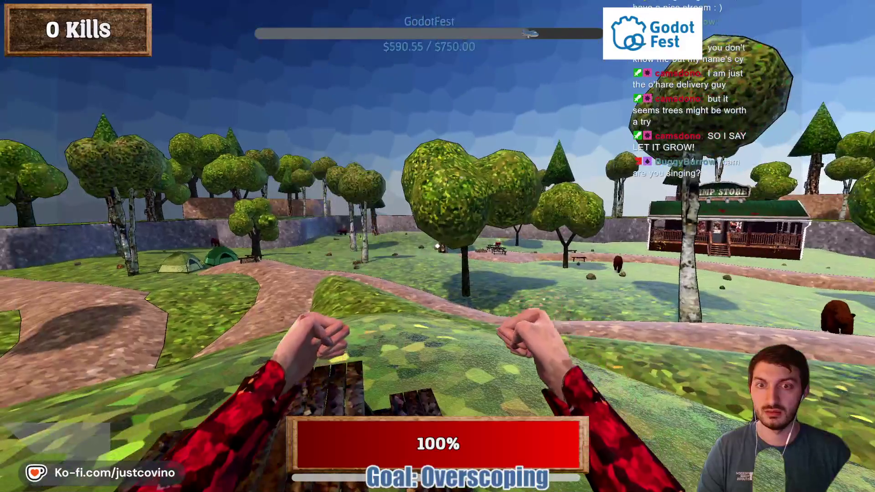
Walk through the park toward the bears by the rock, attacking once along the way
key("w")
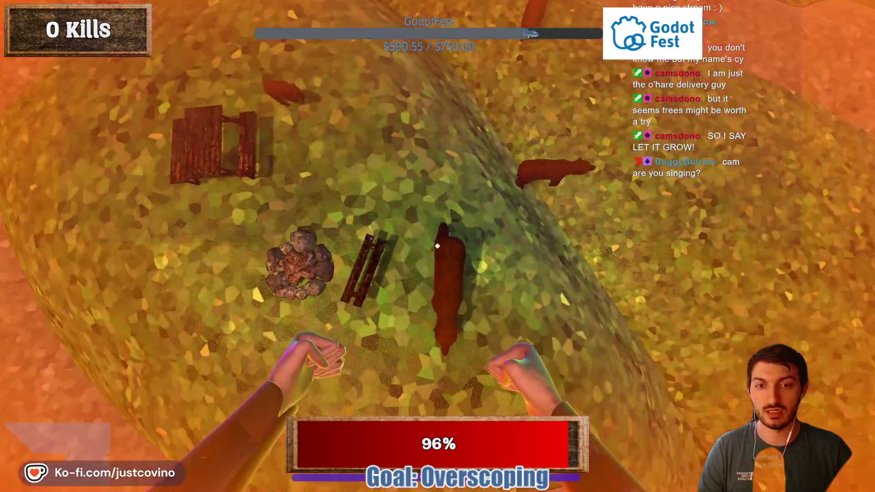
left_click(438, 246)
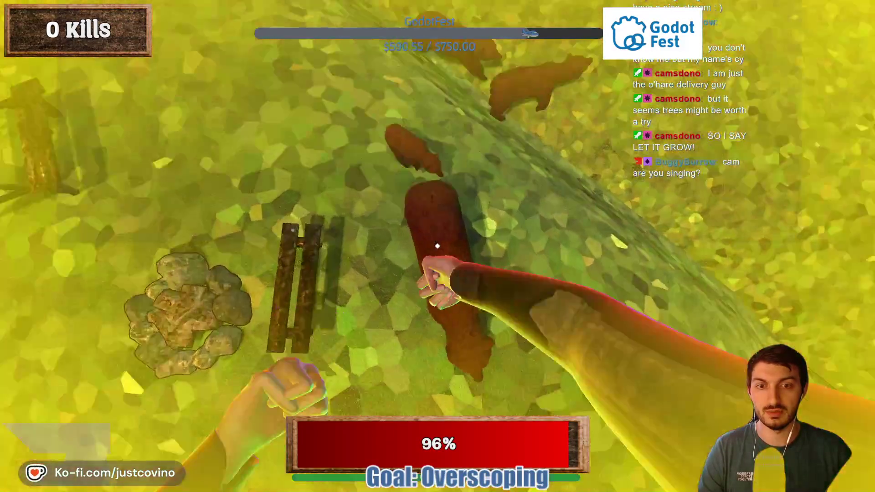
key("w")
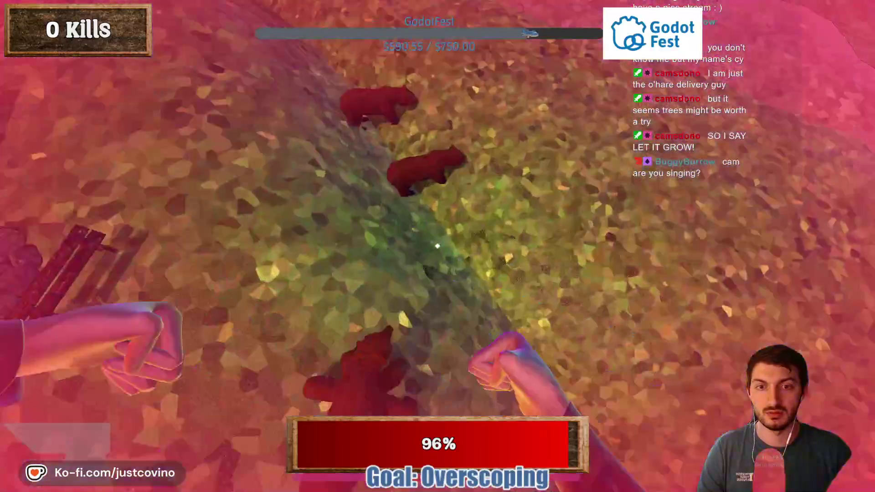
key("w")
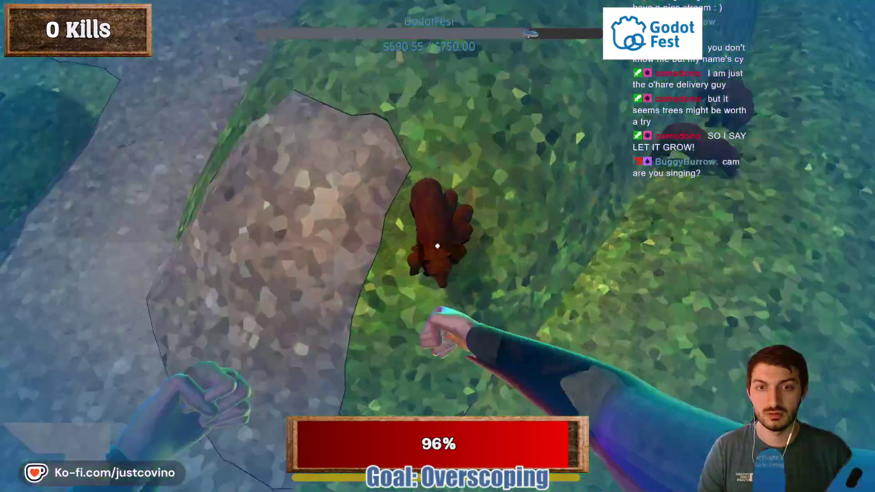
key("w")
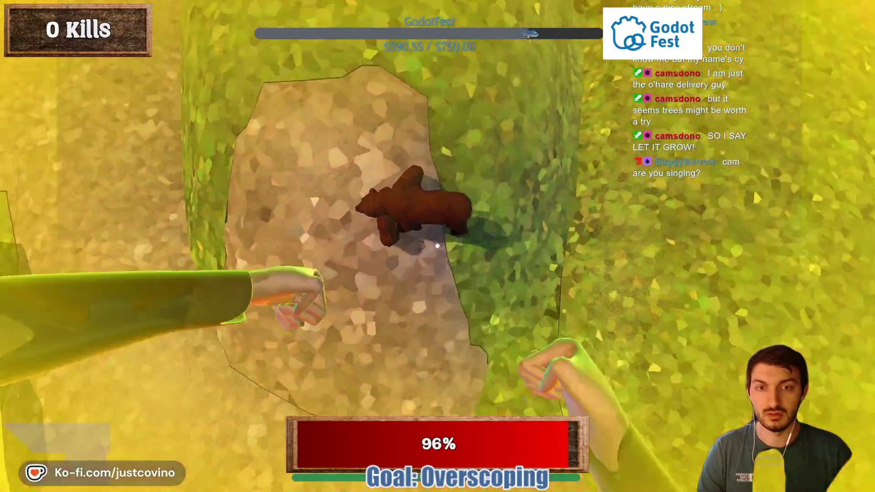
key("w")
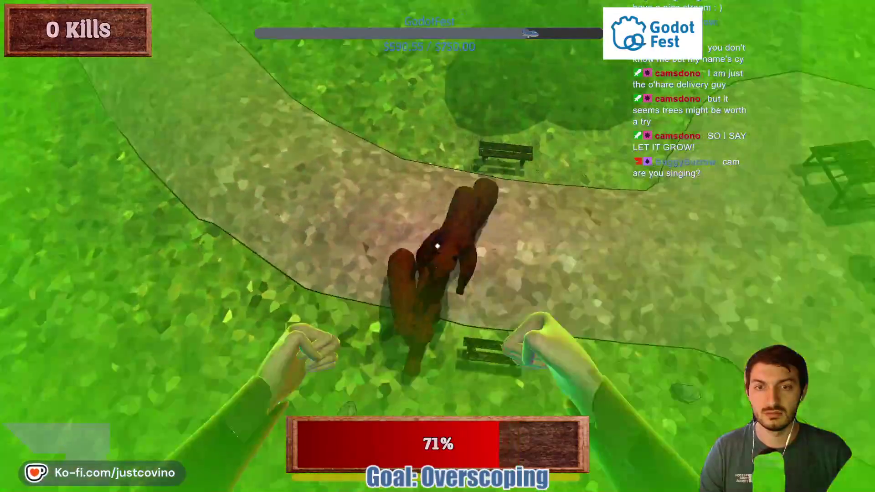
Stop the game and read through game_ui.gd, highlighting 'leaderboards' on line 79
key("F8")
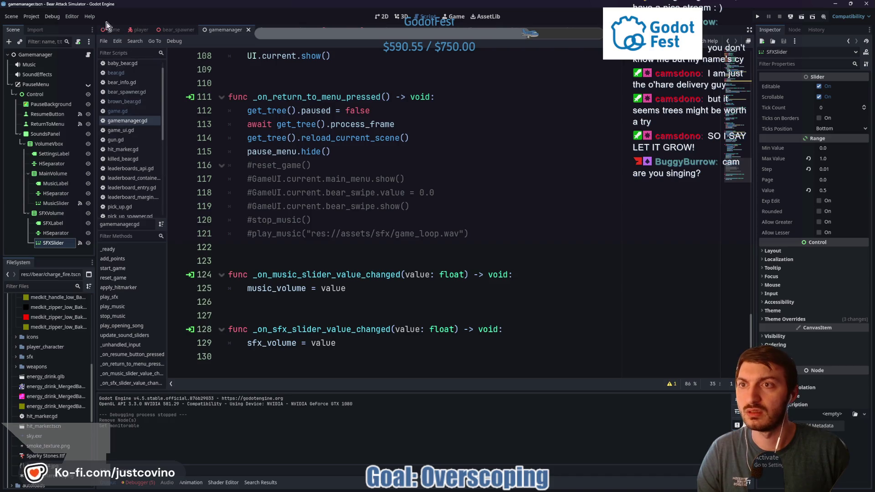
left_click(109, 30)
left_click(77, 124)
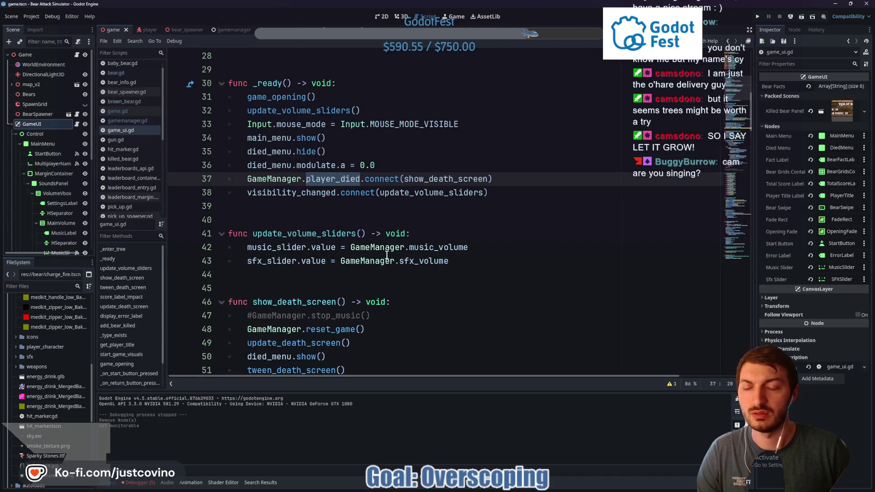
scroll(386, 256, "down", 7)
scroll(387, 256, "down", 7)
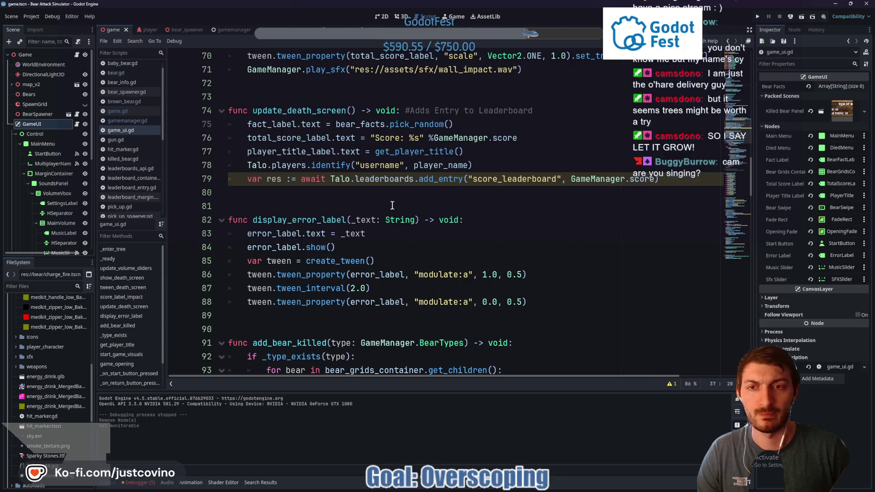
double_click(378, 182)
scroll(386, 227, "down", 6)
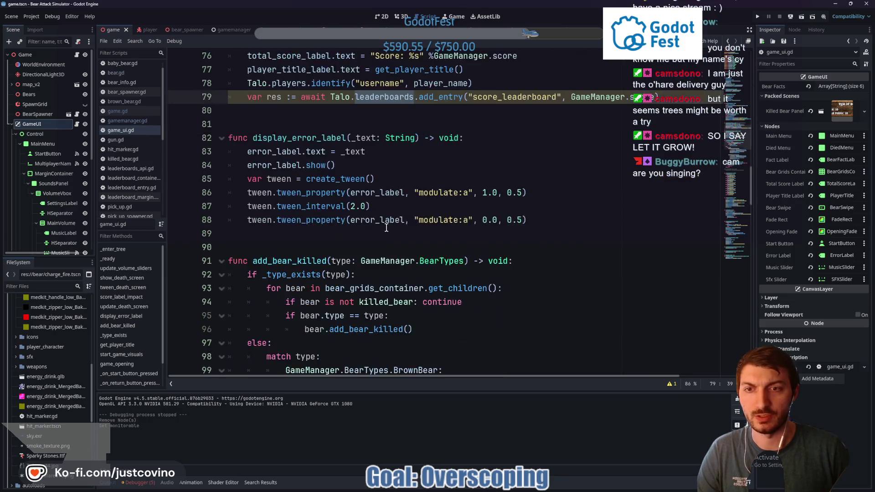
scroll(386, 227, "down", 9)
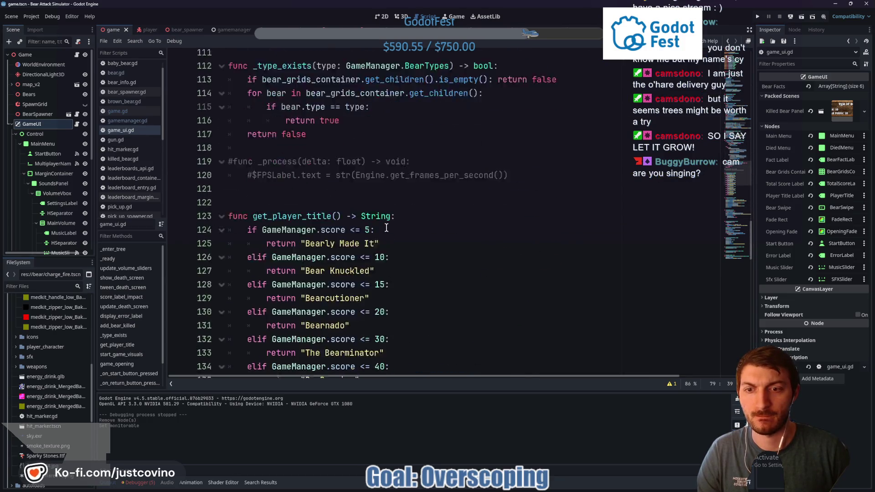
scroll(386, 227, "down", 14)
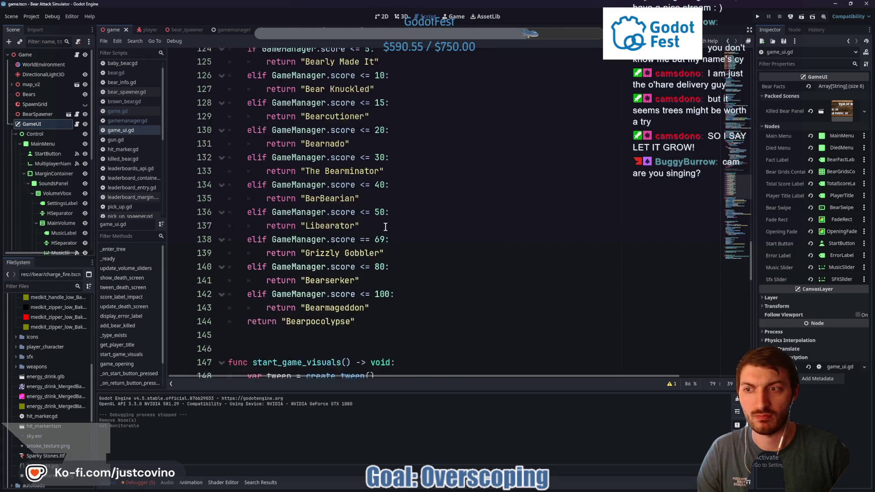
scroll(386, 226, "down", 9)
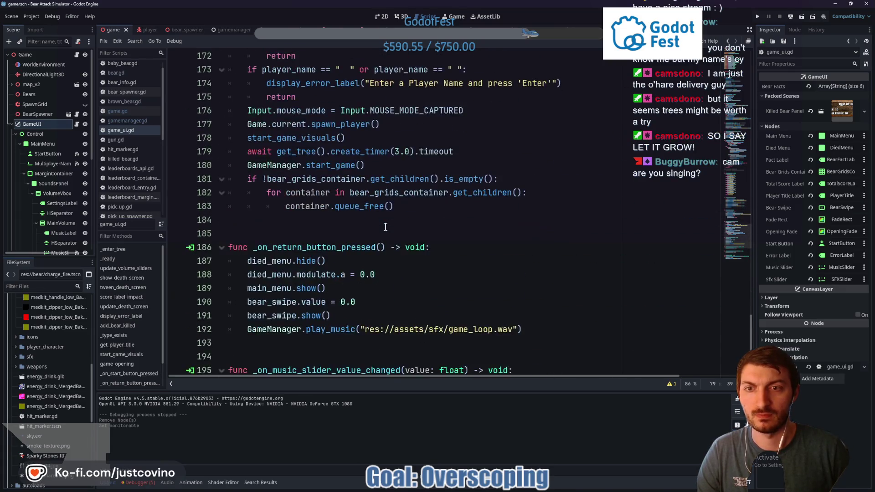
Check game.gd, review the gamemanager script, then return to the game scene's game.gd
left_click(76, 55)
scroll(346, 241, "down", 1)
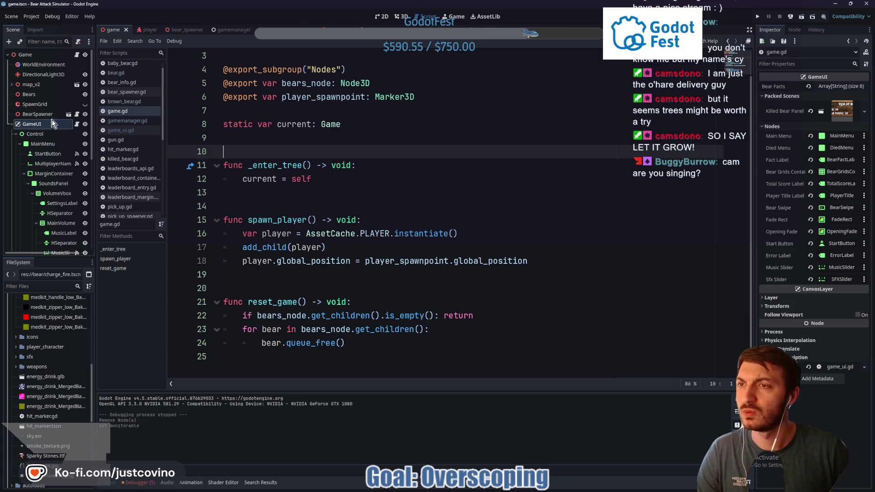
left_click(226, 30)
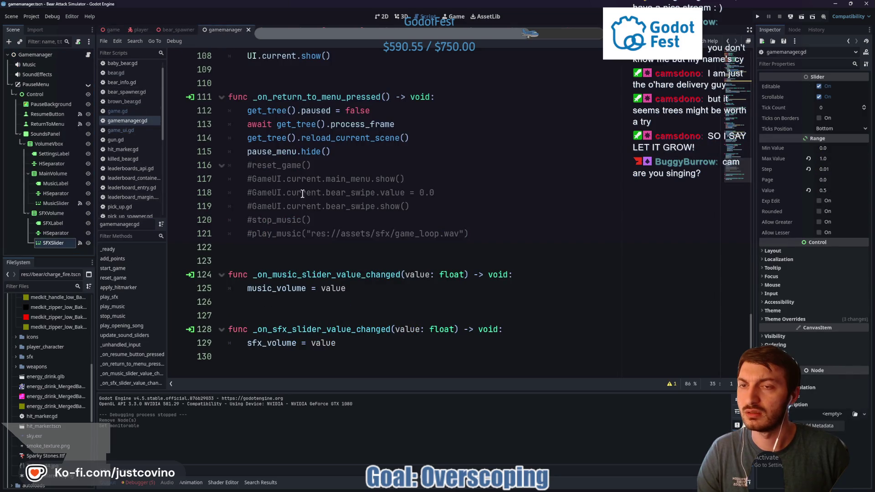
scroll(302, 194, "up", 5)
scroll(297, 201, "down", 4)
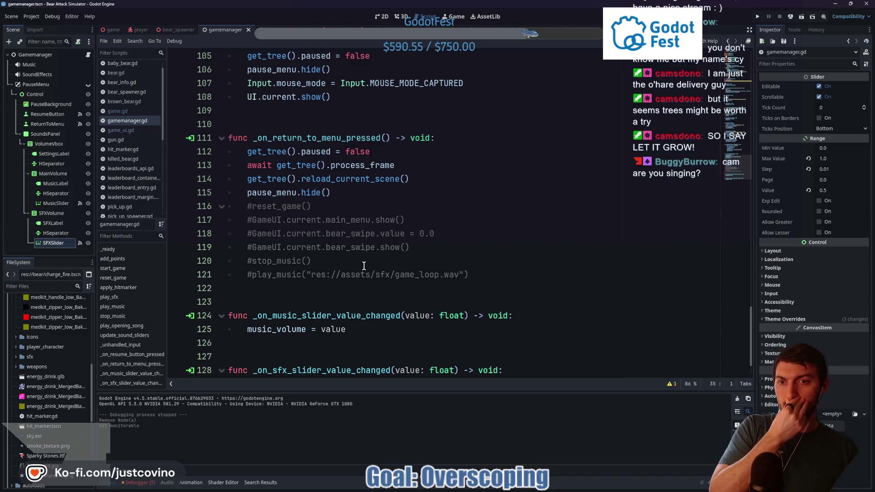
scroll(364, 266, "down", 1)
scroll(364, 266, "up", 4)
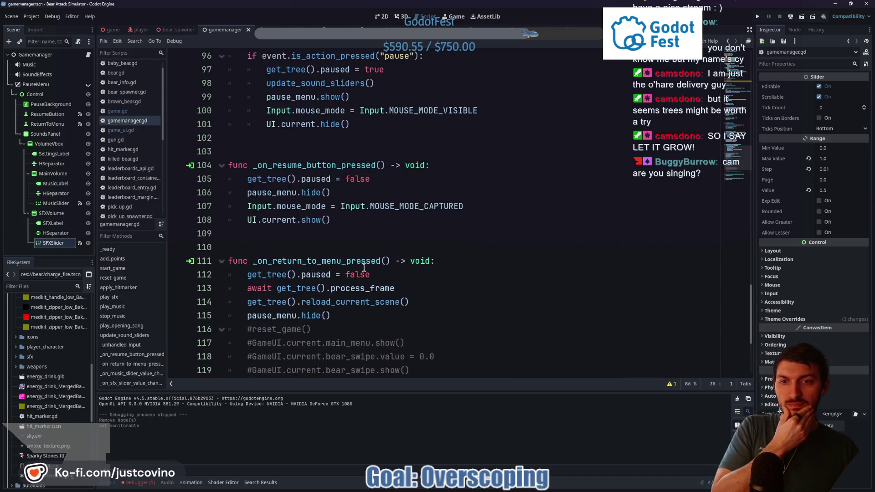
scroll(364, 269, "up", 2)
scroll(366, 272, "down", 4)
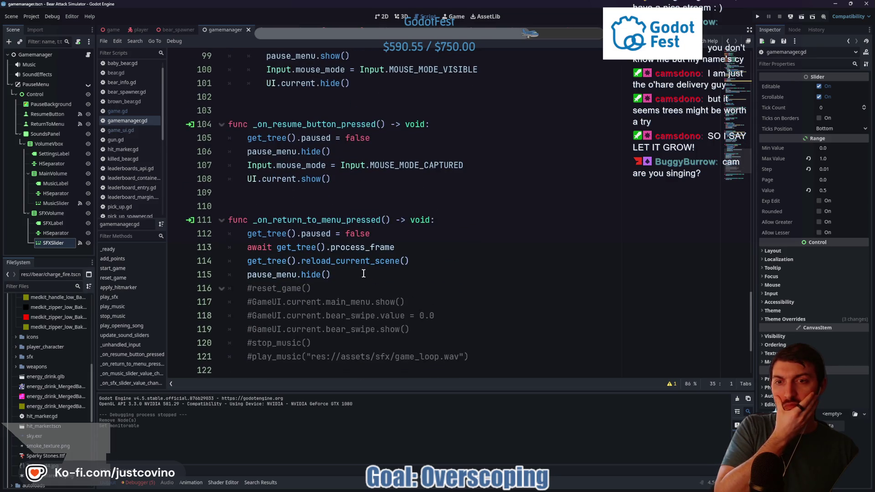
scroll(360, 274, "up", 6)
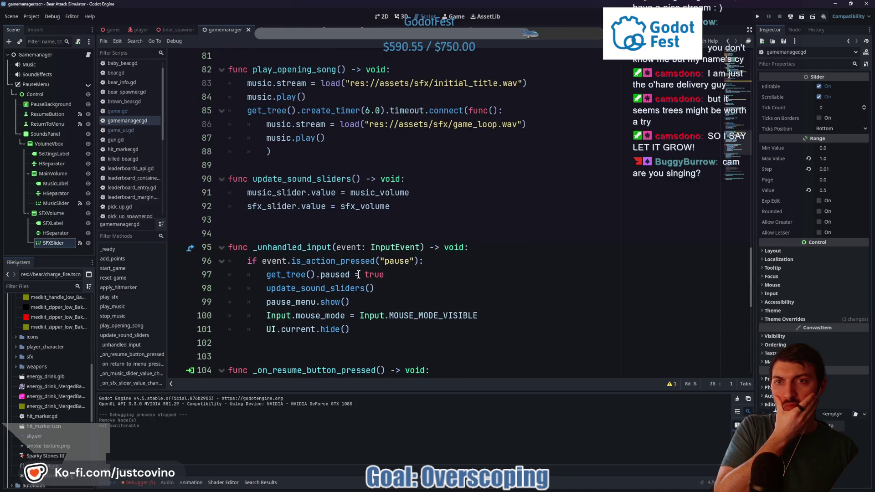
scroll(358, 274, "up", 1)
scroll(358, 274, "up", 3)
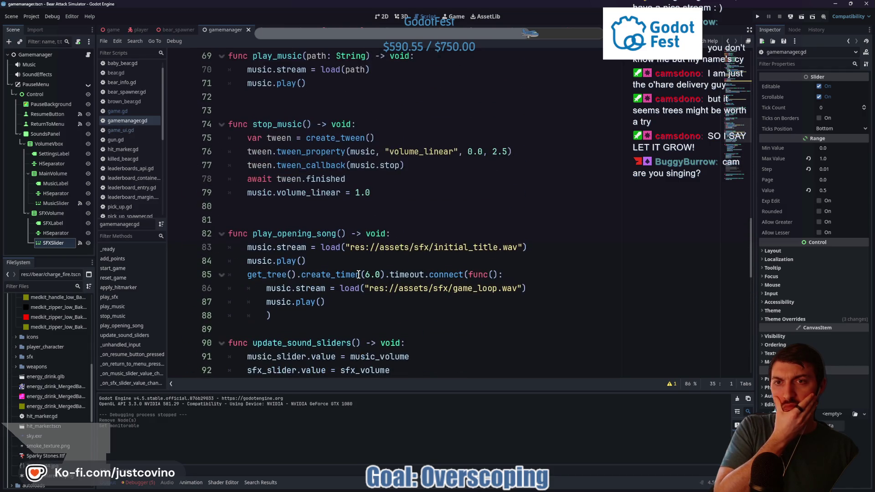
scroll(359, 274, "up", 3)
scroll(359, 274, "up", 12)
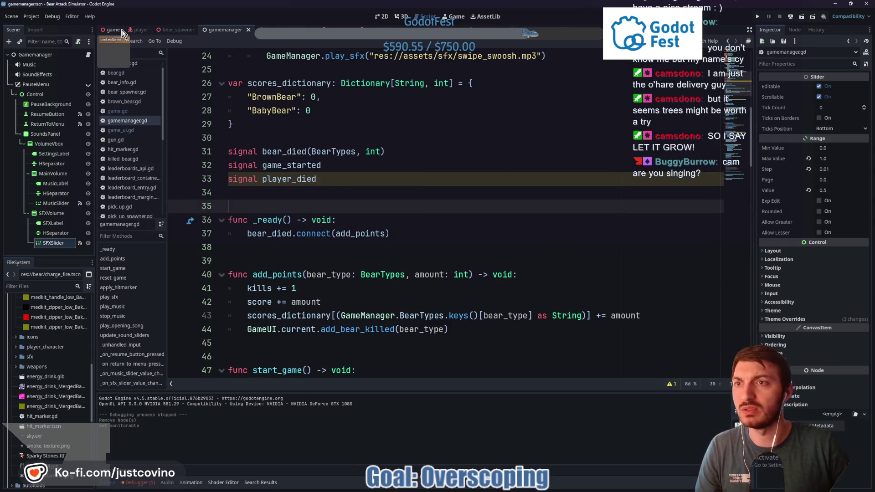
left_click(115, 30)
scroll(73, 162, "down", 5)
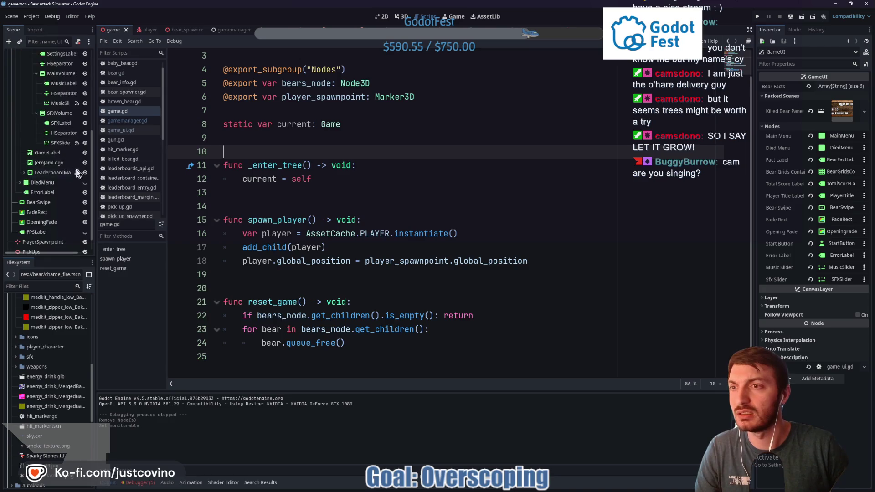
Open leaderboard_margin.gd from the LeaderboardMargin node
left_click(77, 173)
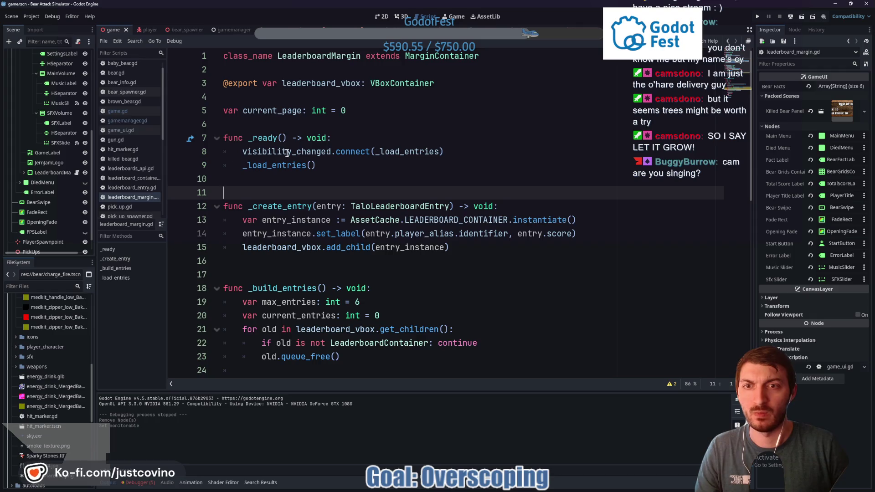
mouse_move(284, 152)
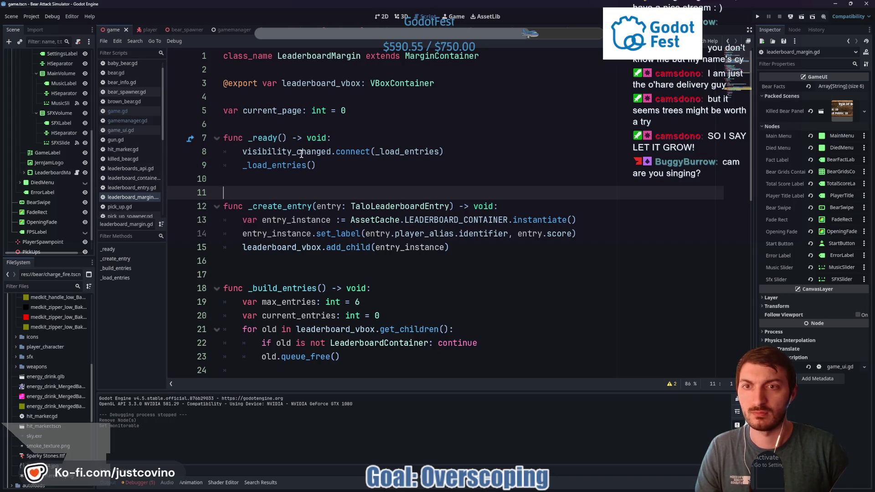
left_click(53, 172)
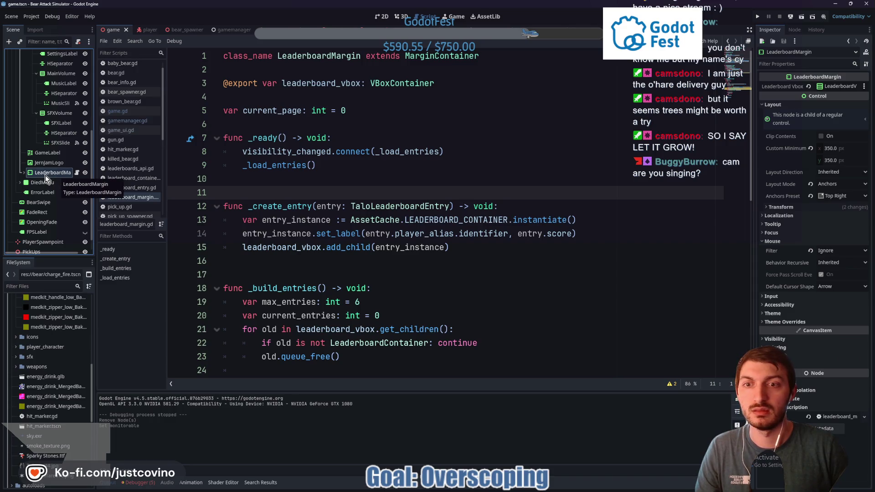
scroll(45, 177, "up", 5)
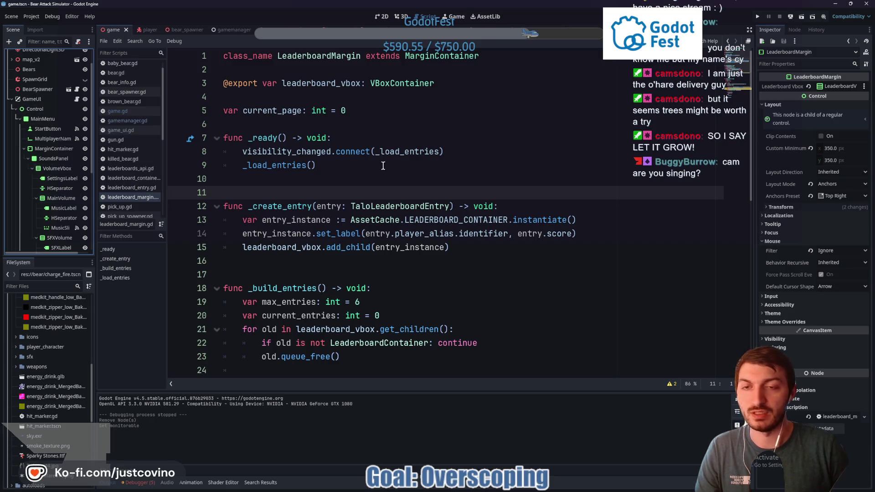
Prefix line 8's visibility_changed.connect with GameUI.current. and search all project files for GameUI.current
left_click(242, 150)
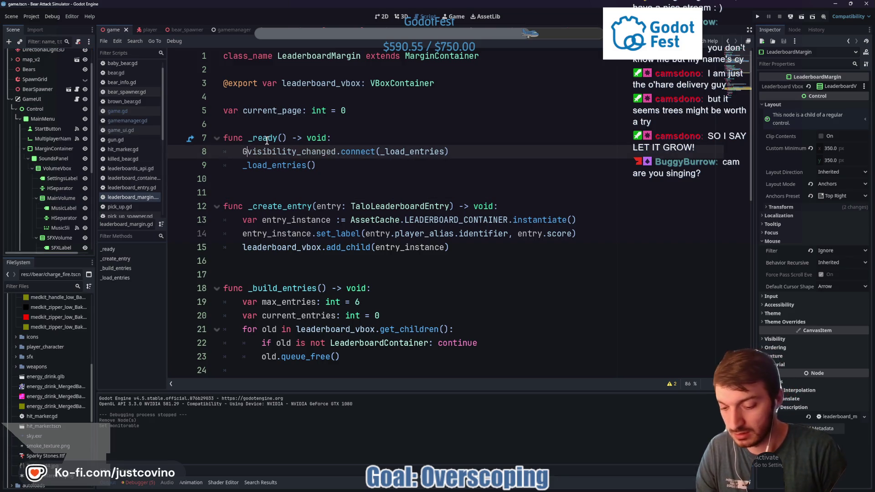
type("Game.")
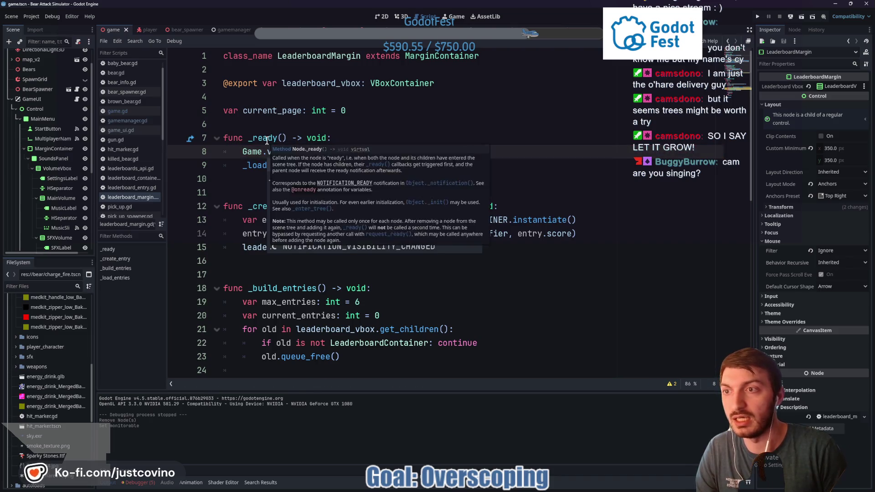
key("BackSpace")
type("UI")
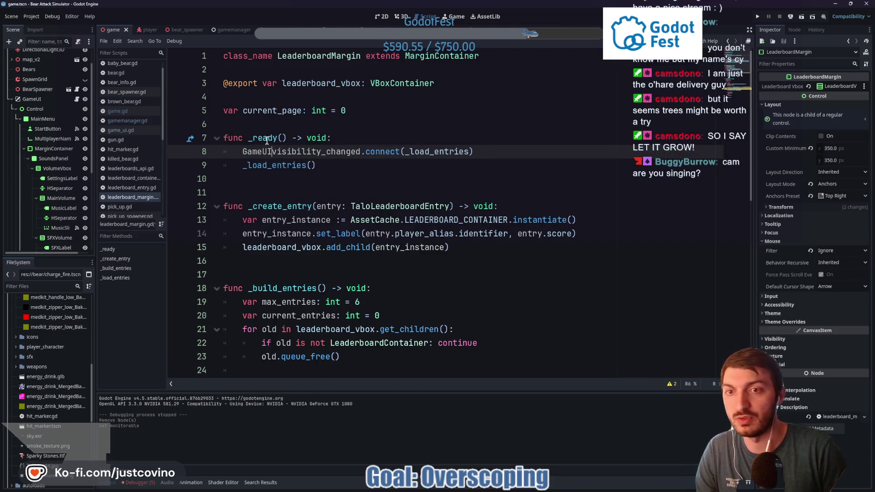
type(".curren")
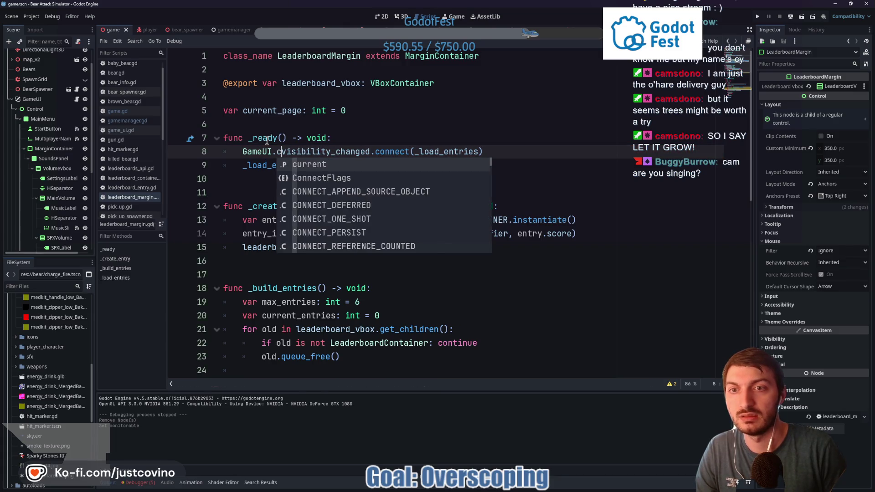
type("t.")
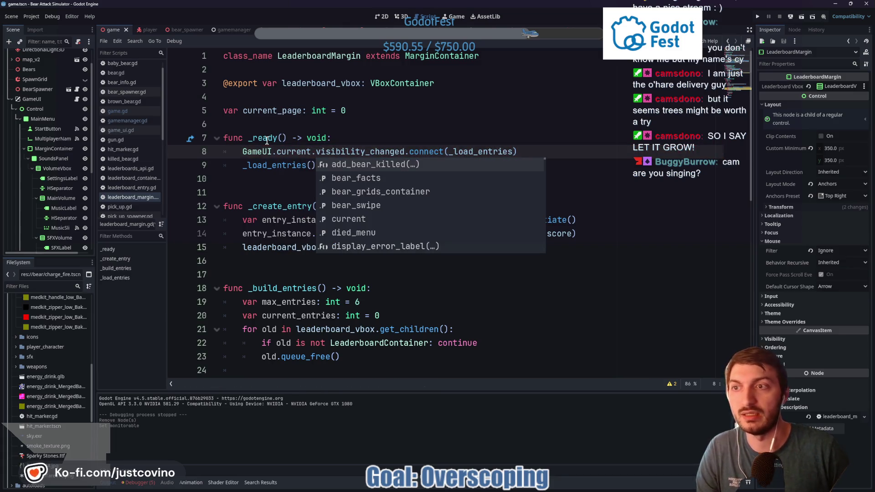
left_click(433, 152)
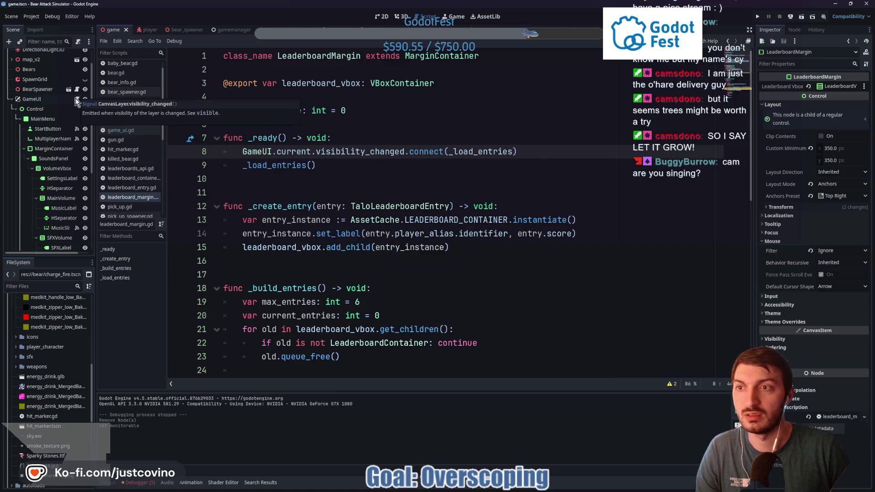
left_click_drag(242, 152, 311, 152)
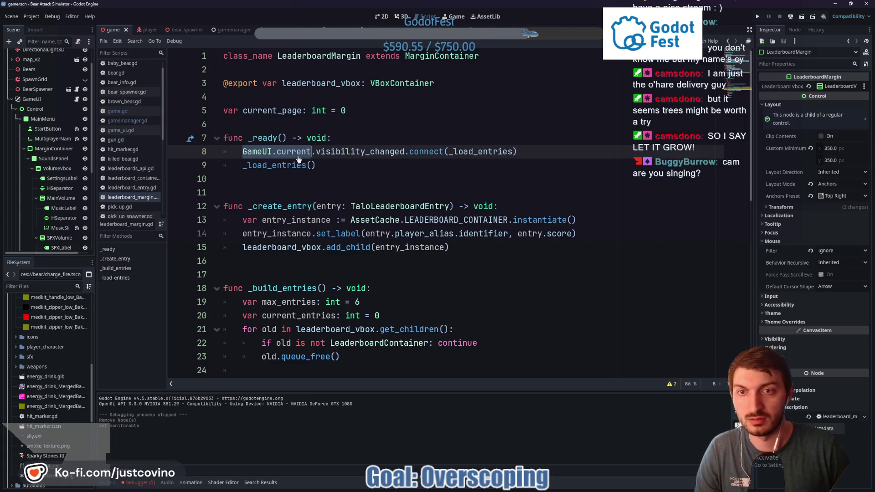
key("ctrl+shift+f")
Run the GameUI.current search across files and open the GameUI node's game_ui.gd
left_click(436, 282)
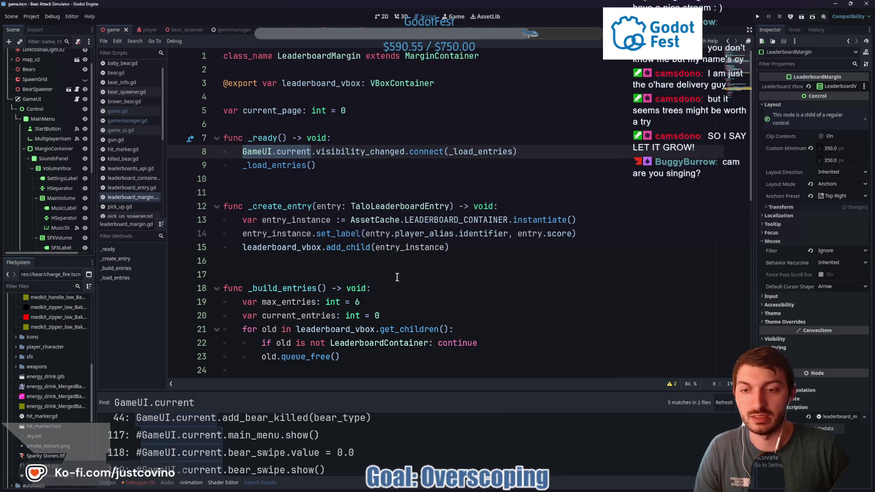
scroll(347, 453, "up", 2)
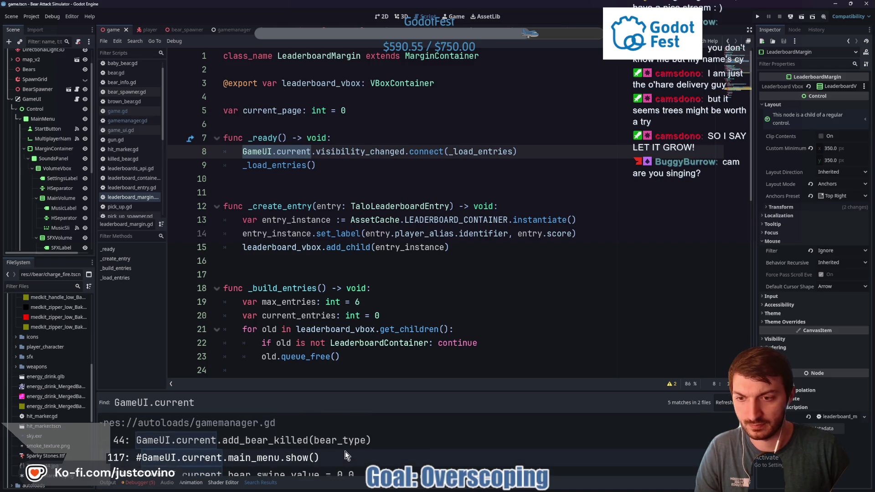
scroll(343, 447, "down", 3)
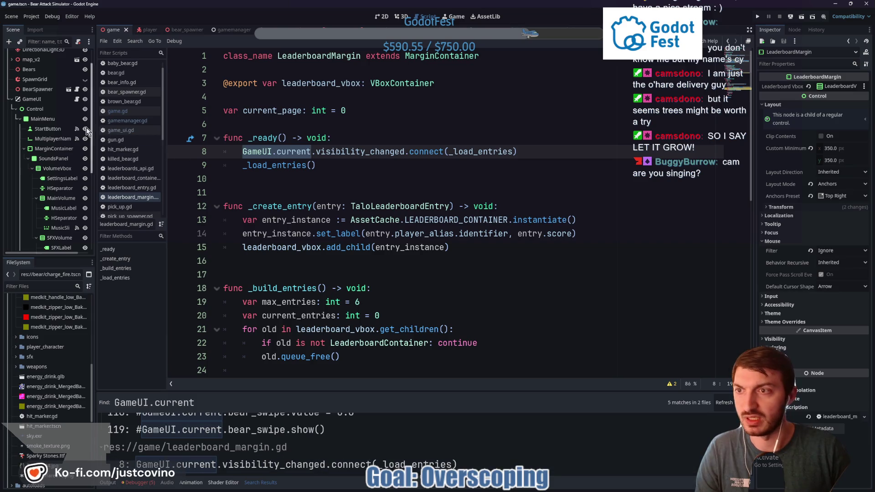
left_click(77, 100)
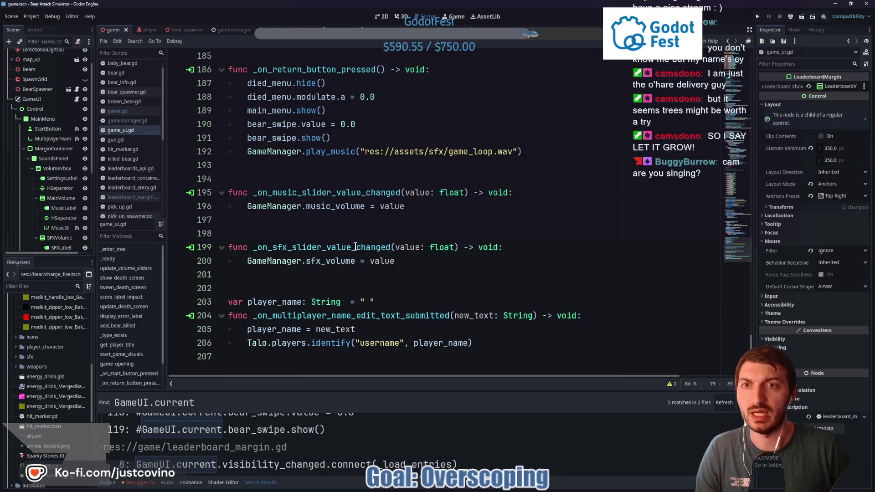
scroll(352, 246, "up", 5)
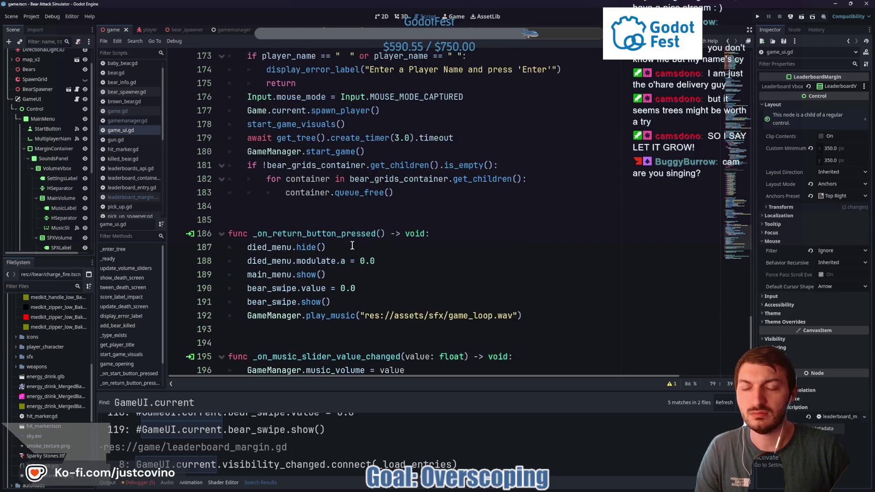
scroll(348, 246, "up", 4)
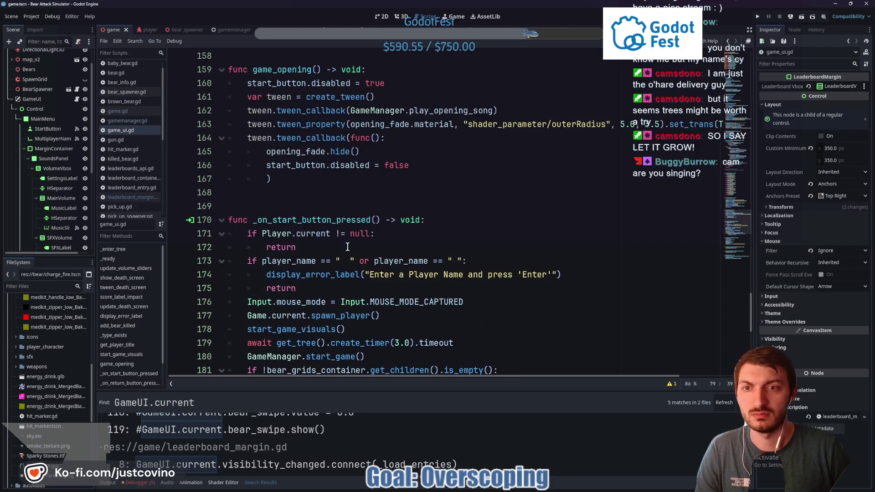
scroll(327, 245, "down", 1)
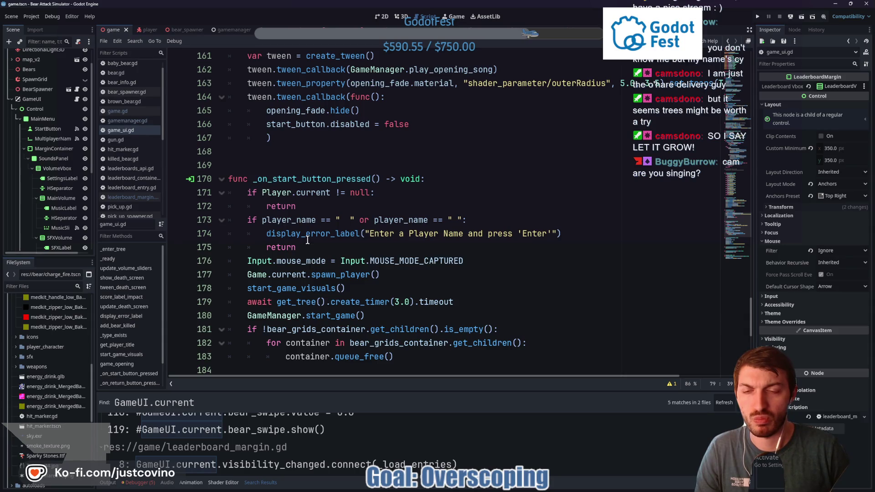
scroll(354, 253, "down", 1)
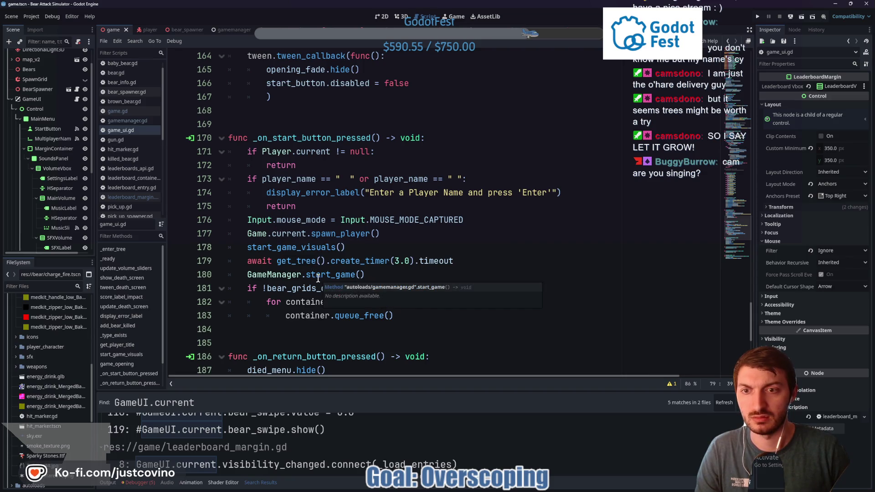
Jump from the start_game_visuals call on line 178 to its definition, checking main_menu on line 153
double_click(304, 248)
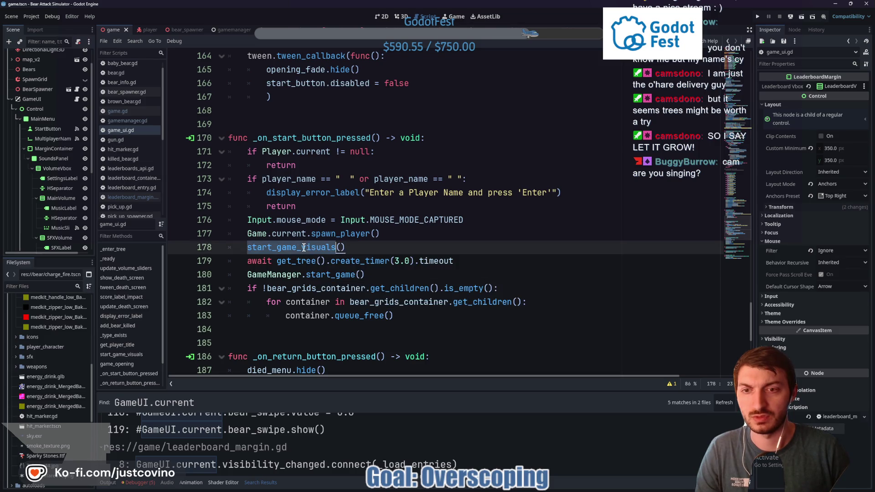
scroll(304, 248, "down", 6)
scroll(296, 207, "up", 5)
left_click(295, 207, "ctrl")
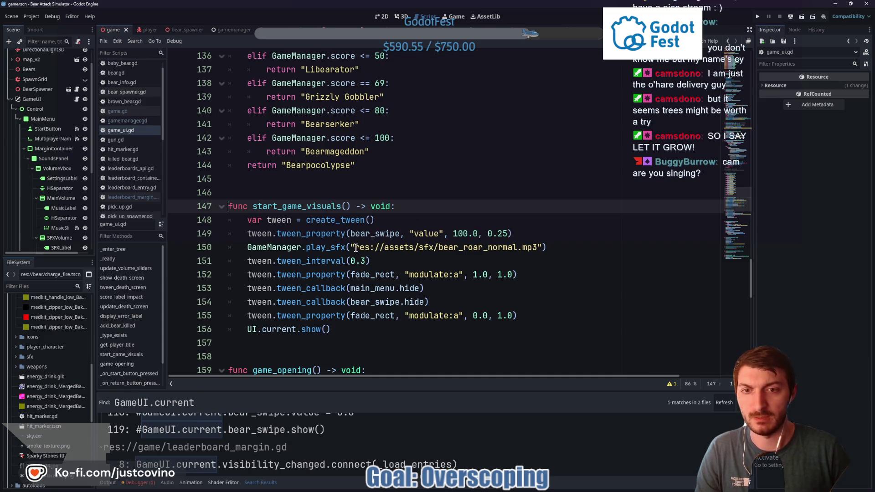
double_click(363, 289)
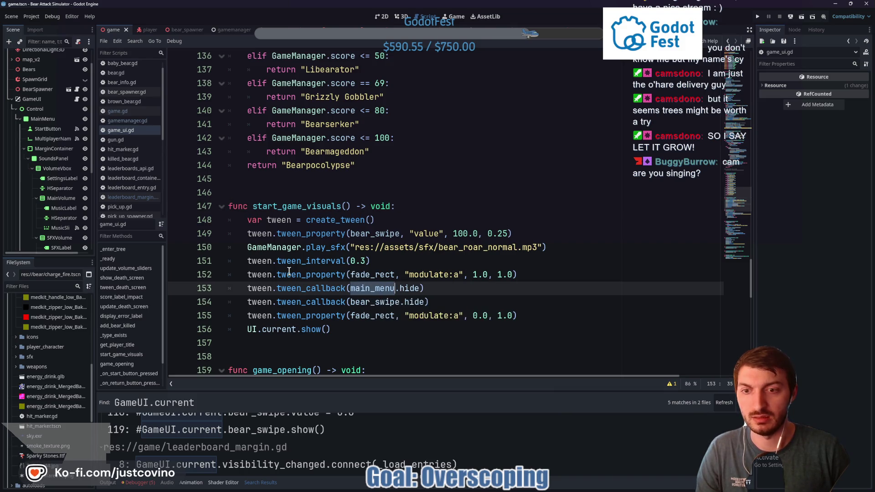
scroll(291, 271, "down", 2)
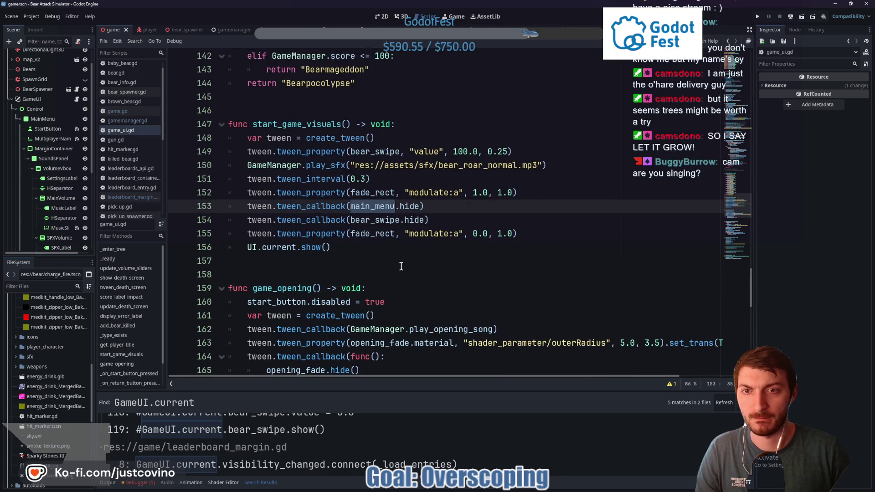
scroll(399, 267, "down", 2)
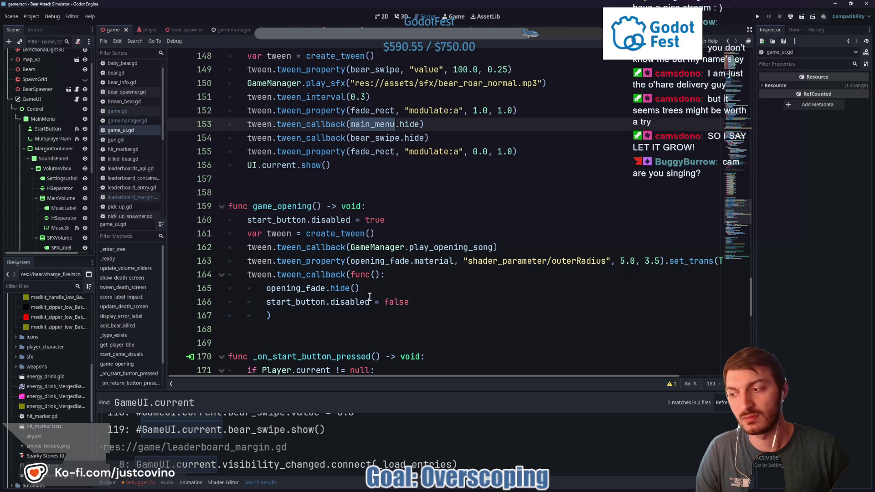
scroll(368, 297, "down", 2)
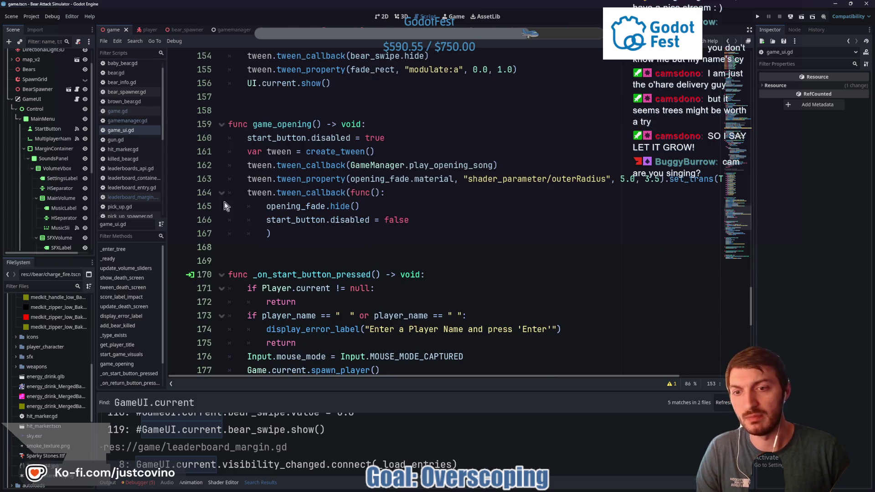
scroll(51, 199, "down", 4)
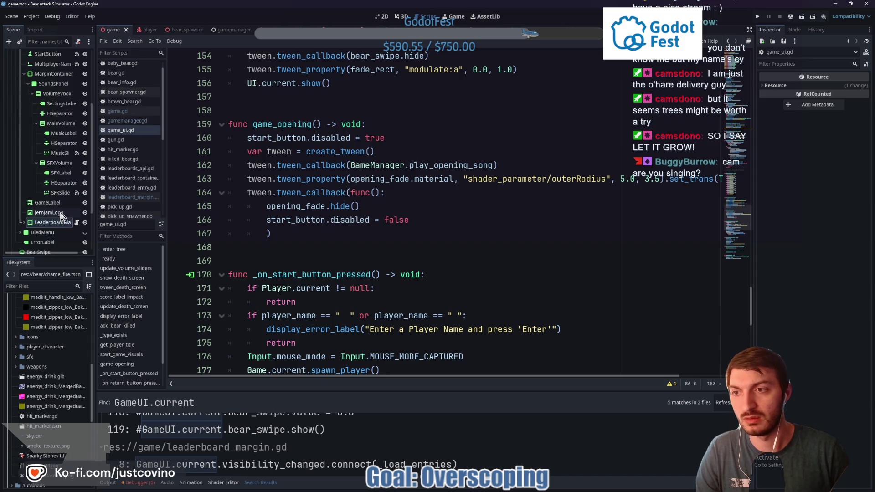
scroll(48, 212, "up", 4)
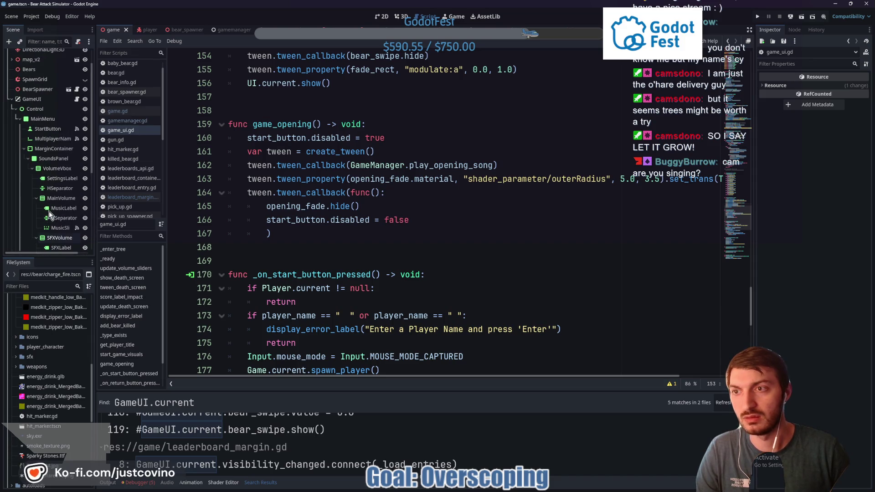
scroll(59, 165, "down", 5)
Glance at leaderboard_margin.gd, then review game_ui.gd's _enter_tree and _ready setup
left_click(77, 199)
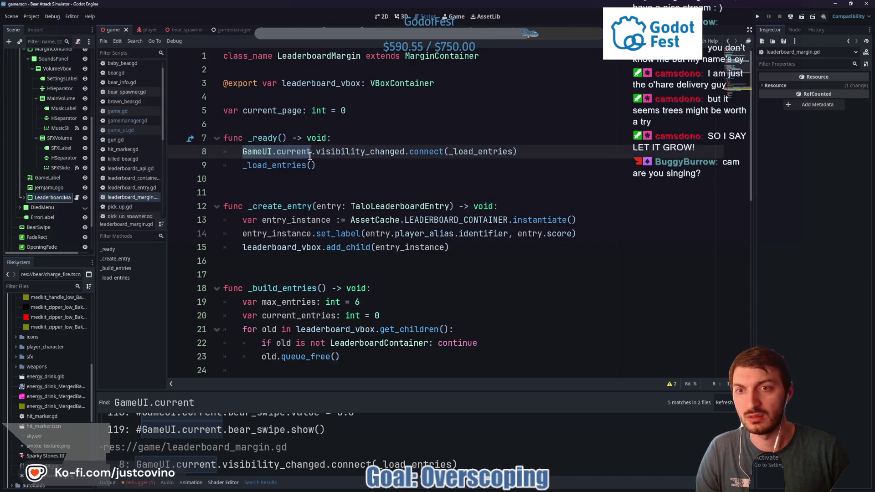
scroll(39, 183, "up", 6)
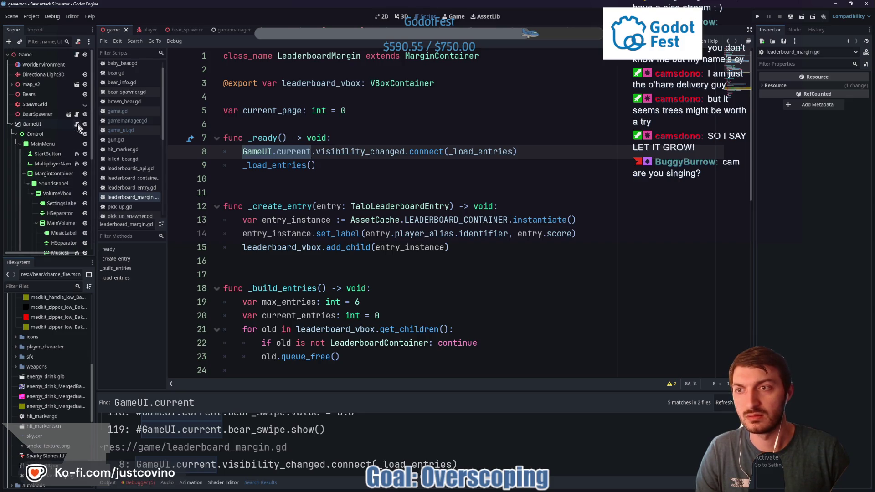
left_click(77, 124)
scroll(325, 199, "up", 6)
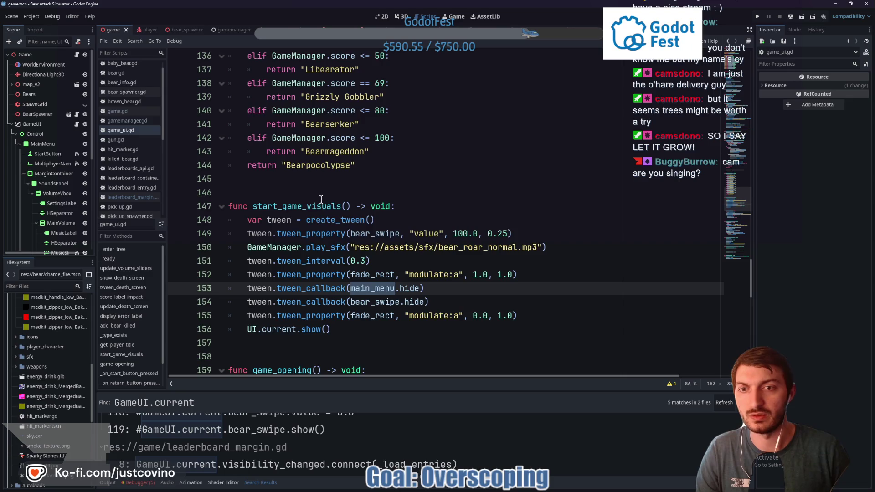
scroll(321, 200, "up", 20)
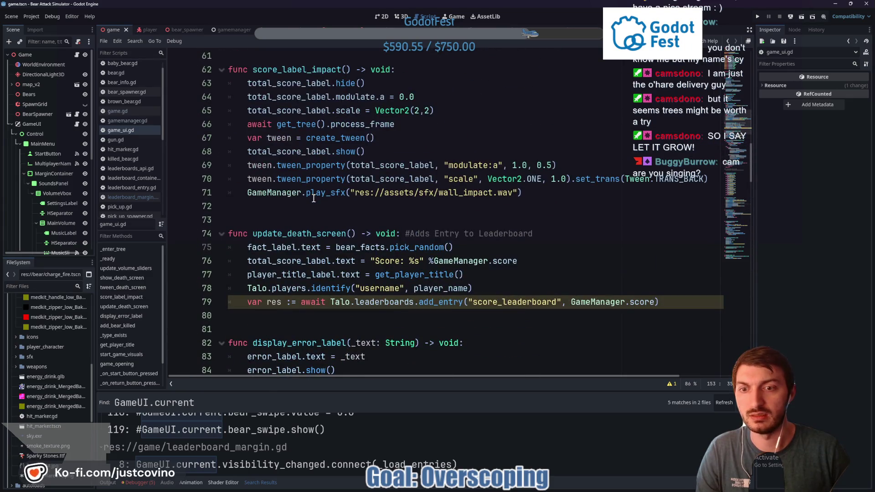
scroll(313, 199, "up", 8)
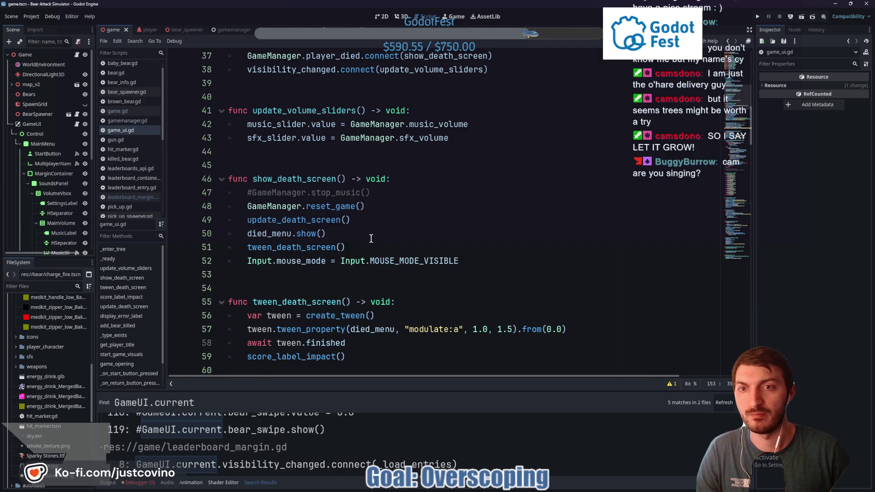
scroll(371, 238, "up", 4)
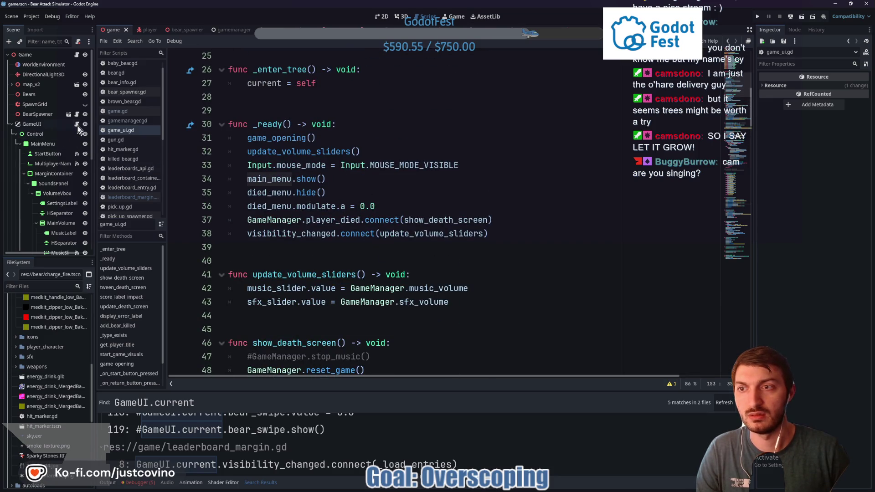
scroll(67, 193, "down", 5)
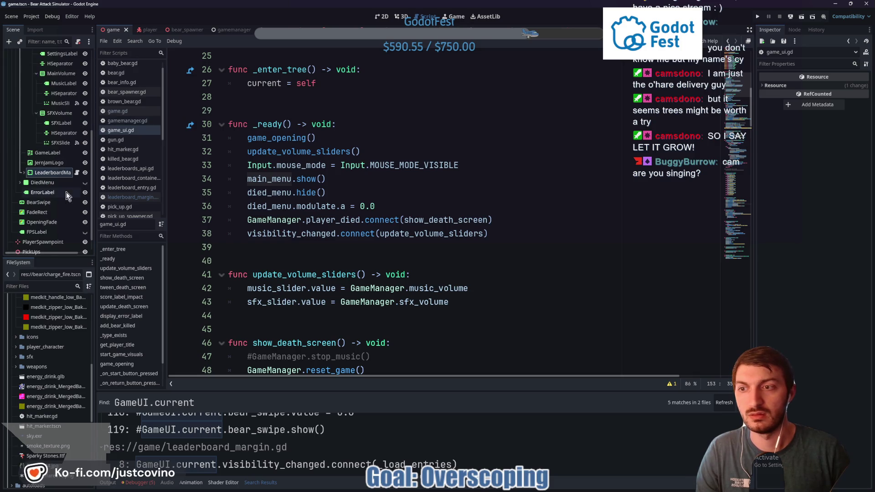
Make line 8 connect to GameUI.current.main_menu.visibility_changed, then launch the game with F5
left_click(77, 173)
left_click(315, 152)
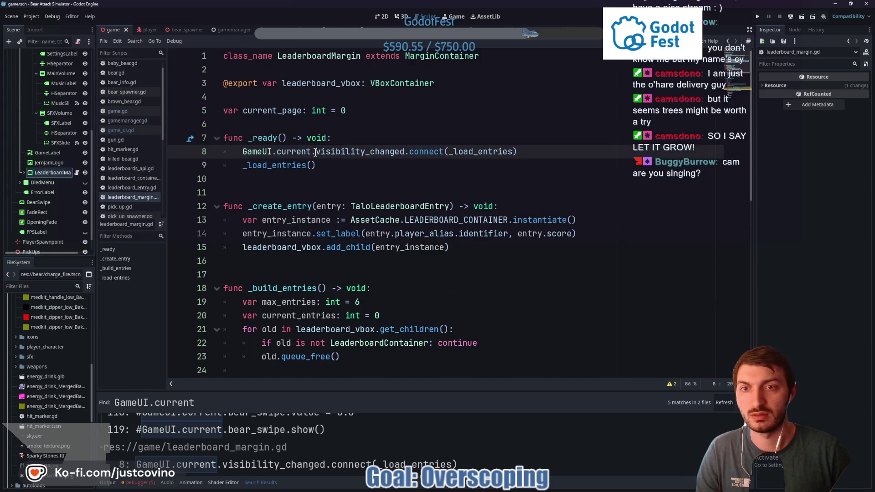
type("main")
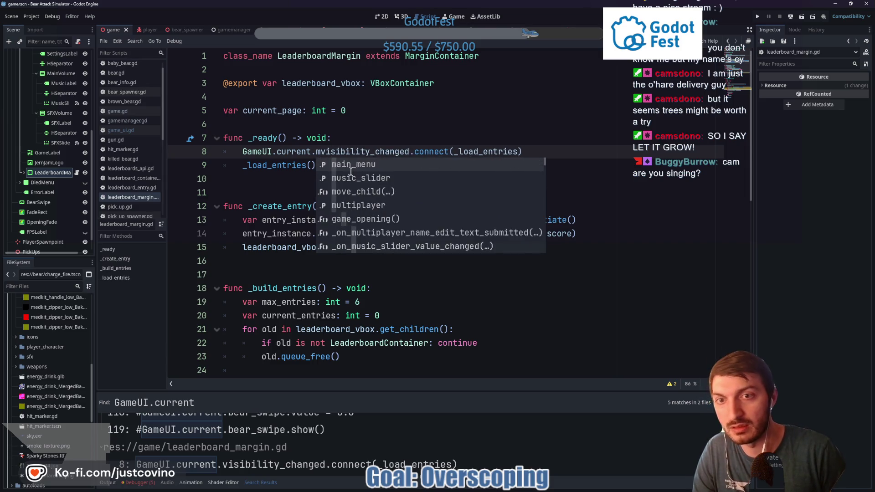
type("_me")
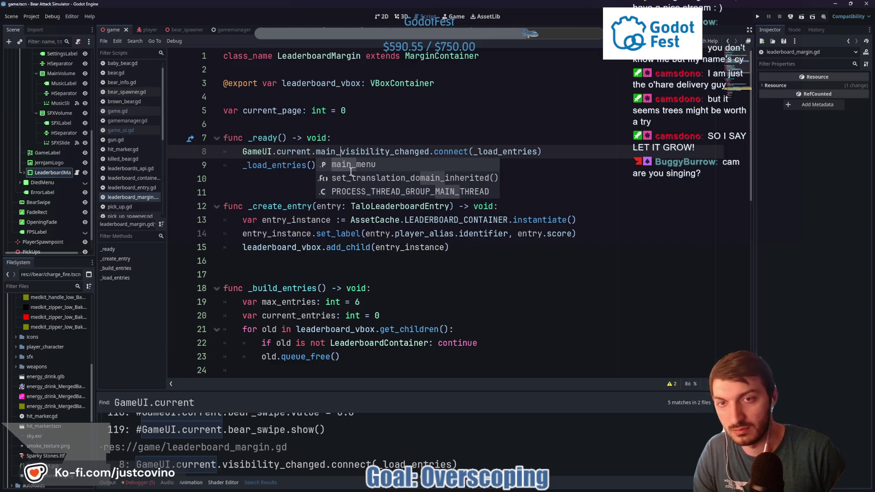
key("Return")
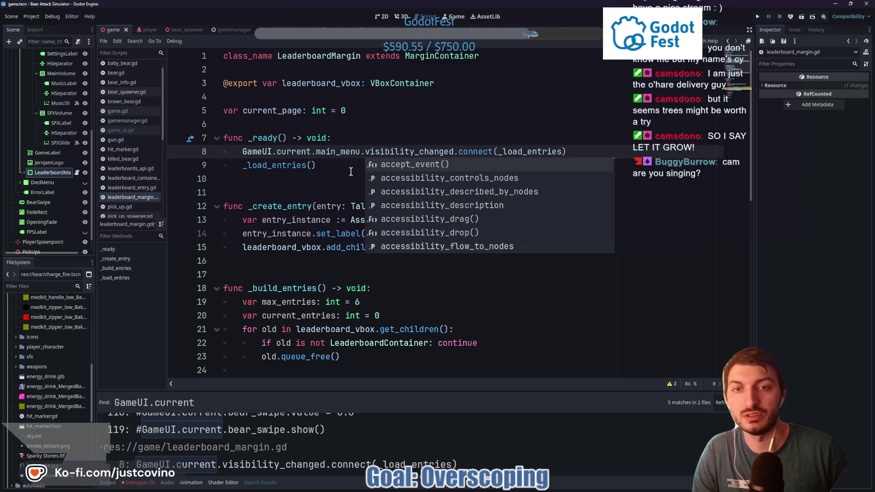
left_click(342, 174)
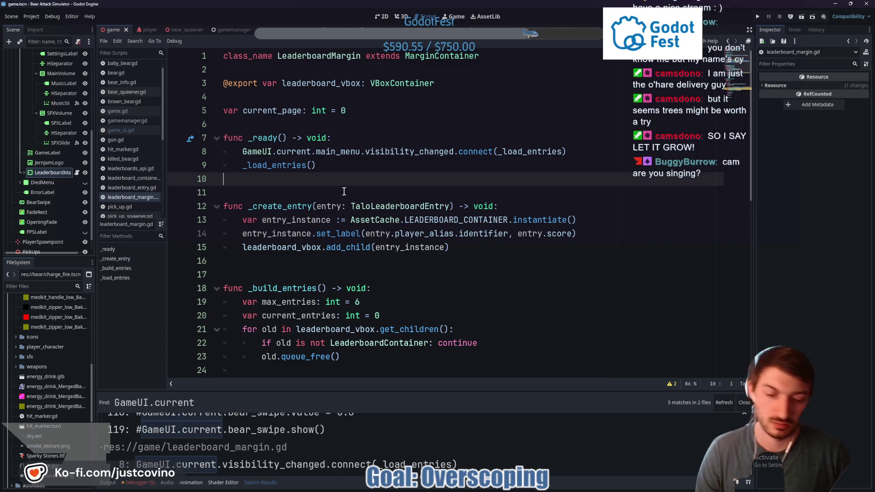
key("F5")
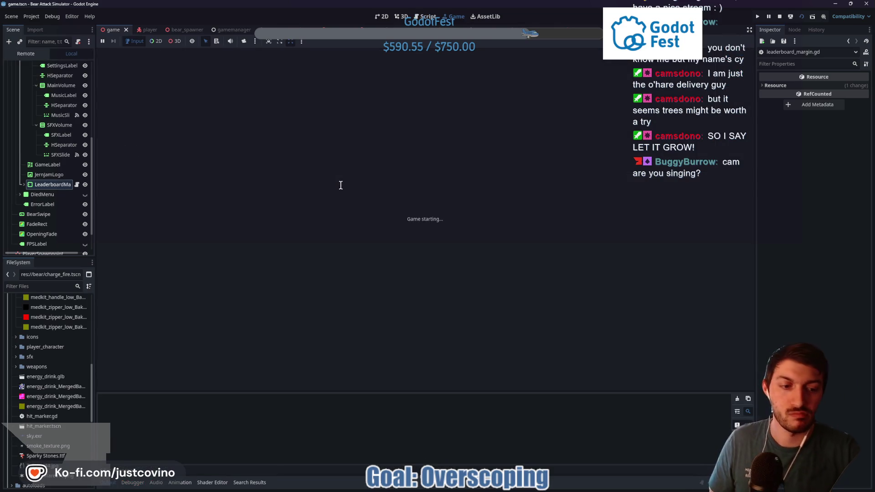
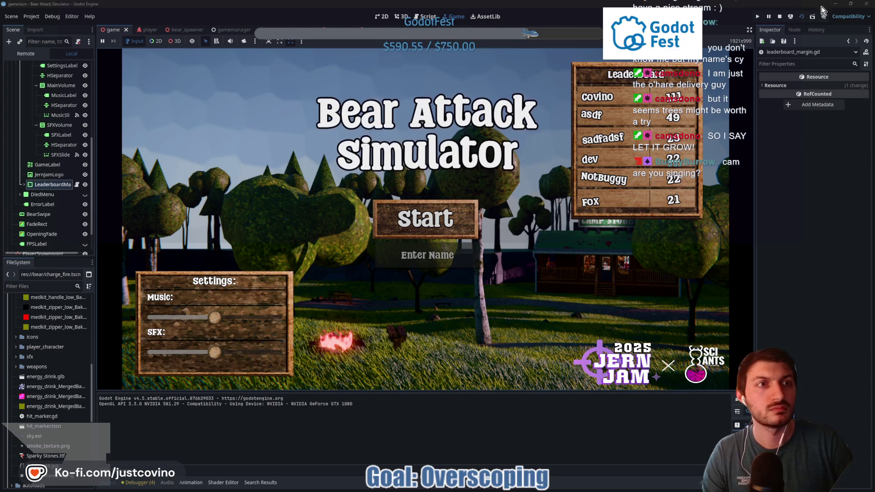
Stop the running game and delete all 15 old files in the BearAttackSimulator_WEB folder
key("F8")
left_click(474, 490)
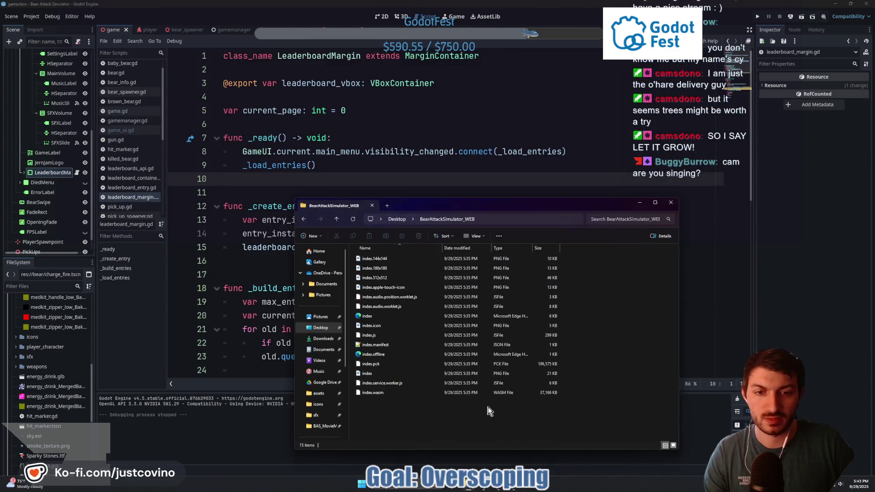
left_click_drag(404, 431, 389, 258)
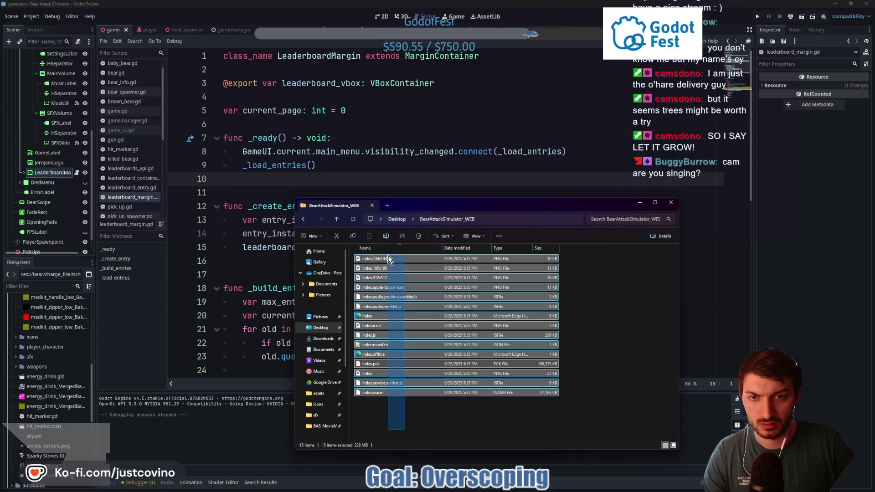
left_click(419, 236)
left_click(406, 180)
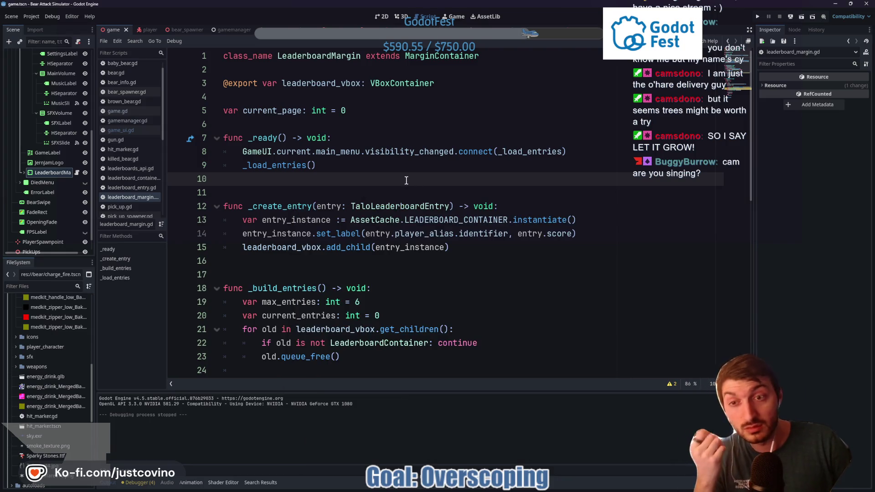
left_click(12, 17)
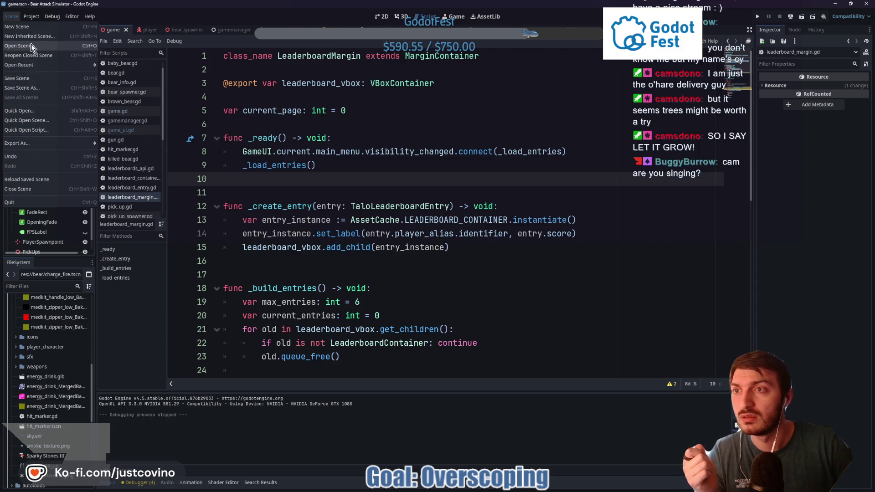
Export the Web preset as index.html into BearAttackSimulator_WEB, then minimize Godot
left_click(30, 16)
left_click(40, 64)
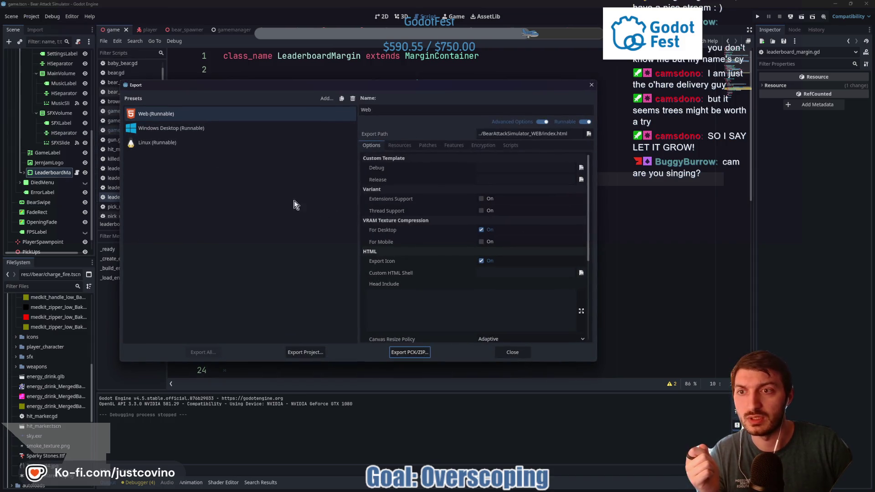
left_click(311, 353)
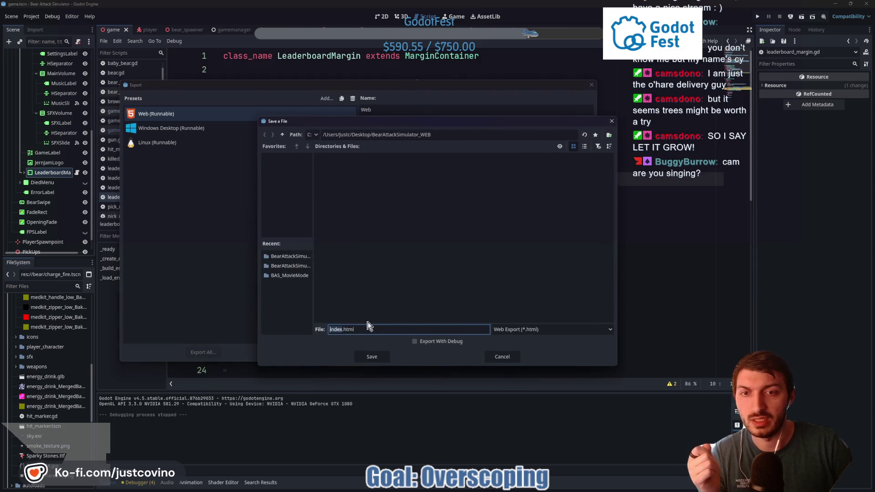
left_click(360, 356)
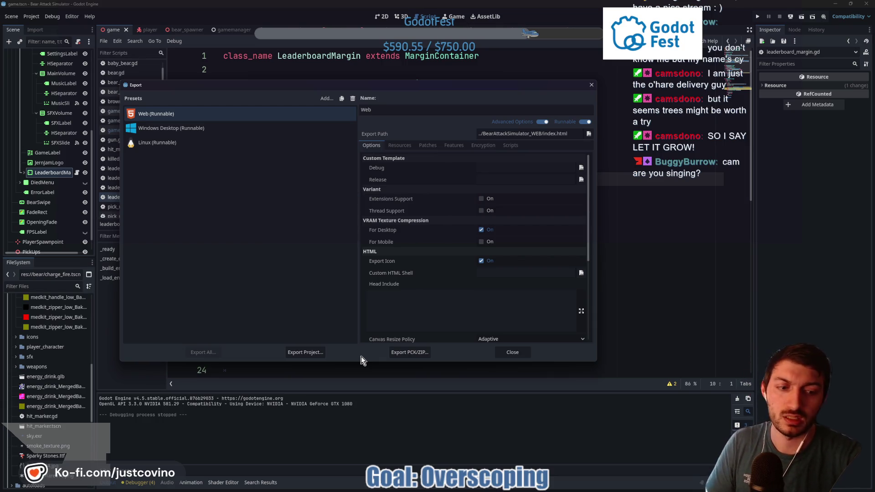
key("Escape")
left_click(416, 251)
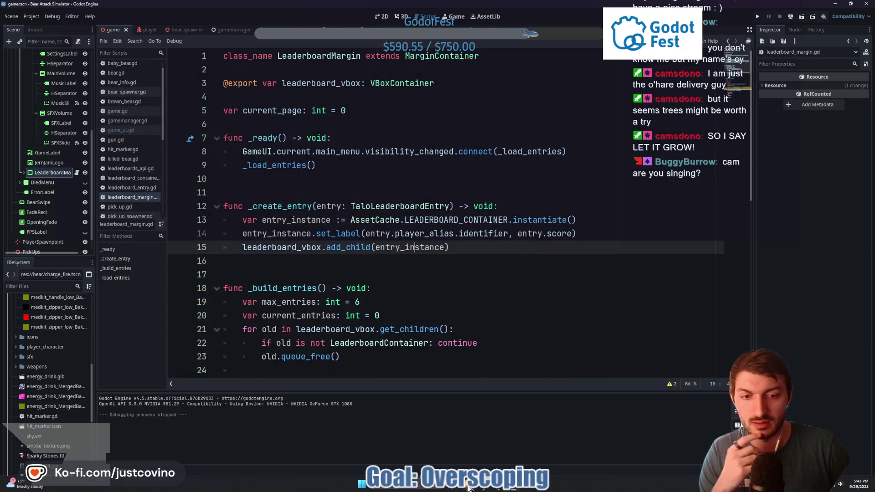
left_click(838, 5)
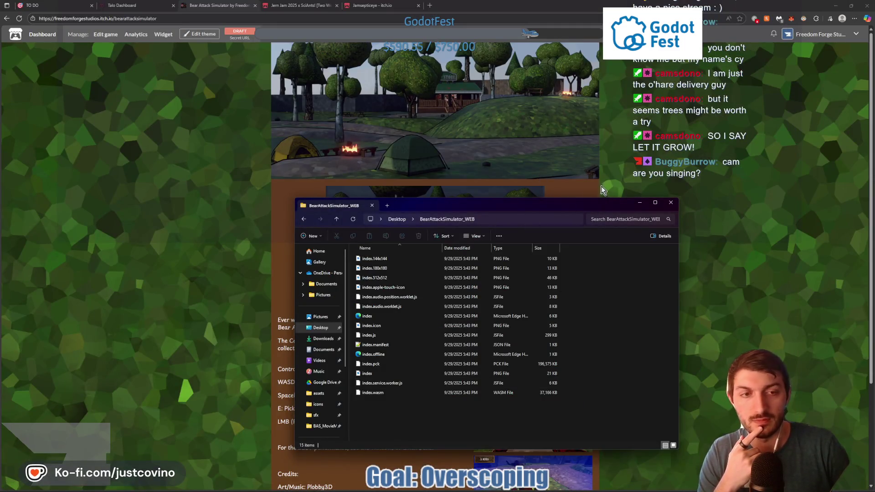
Clear the desktop and move the old web zip into a desktop folder
left_click(836, 5)
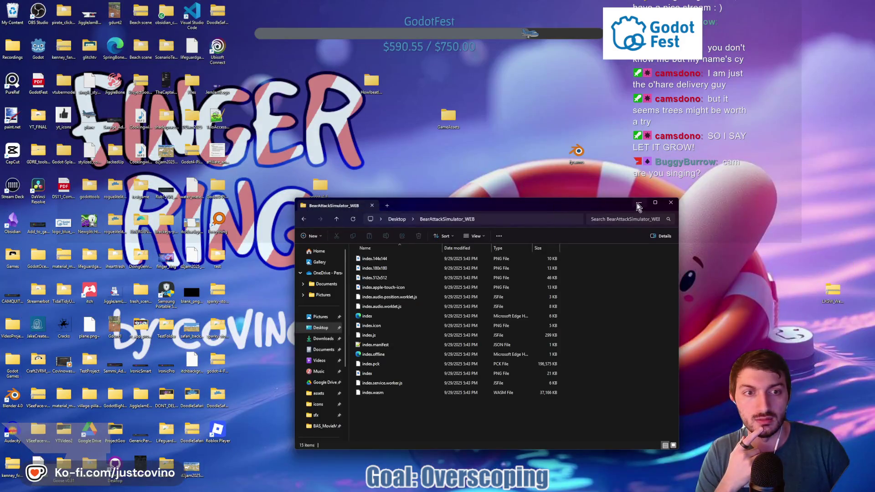
left_click(638, 203)
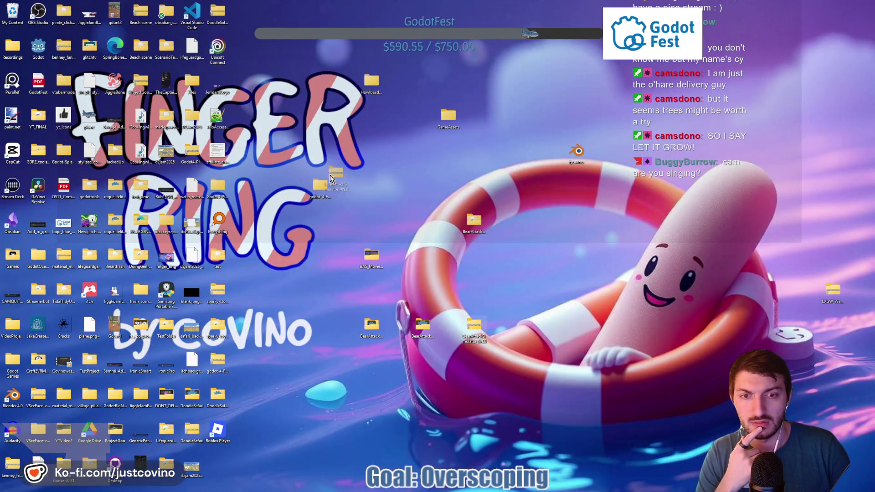
left_click_drag(474, 325, 422, 337)
Compress the BearAttackSimulator_WEB folder to a ZIP file and return to the itch.io page
right_click(422, 337)
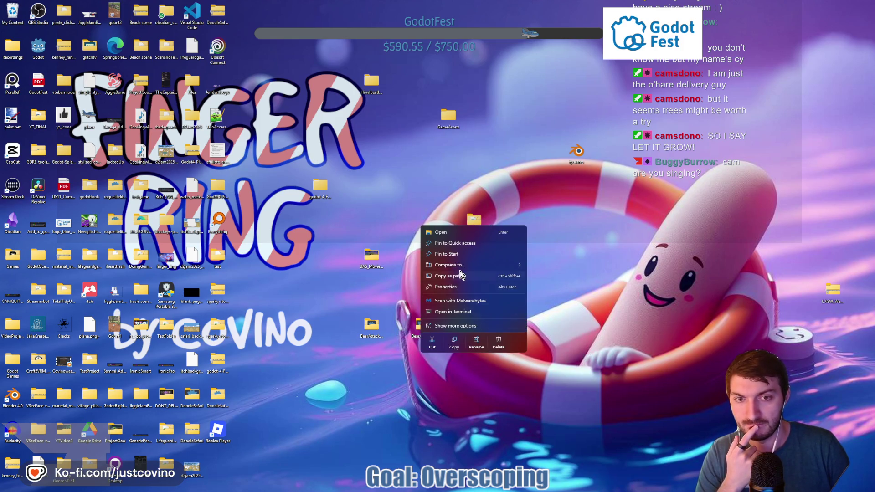
mouse_move(474, 265)
left_click(544, 265)
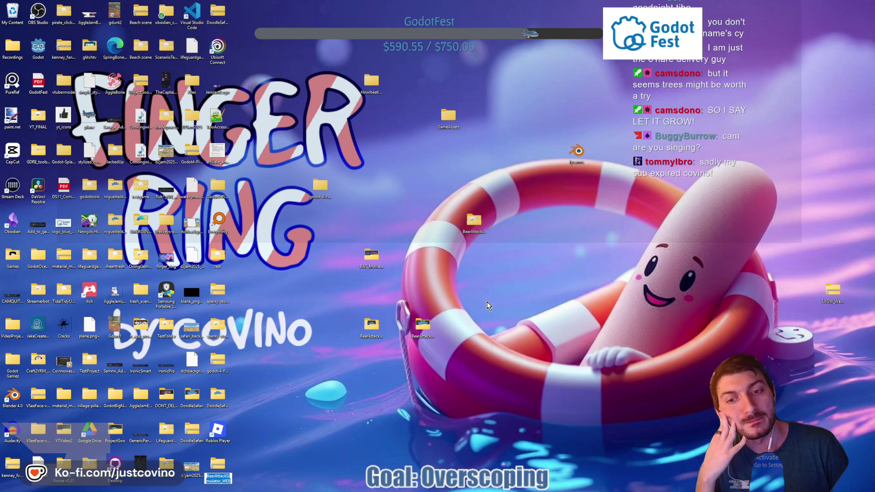
mouse_move(218, 474)
left_mouse_down()
mouse_move(411, 424)
mouse_move(461, 351)
left_mouse_up()
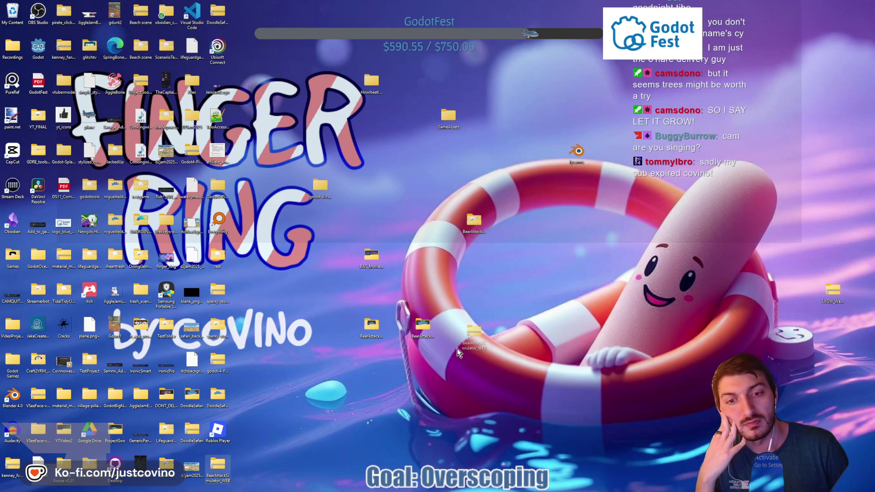
mouse_move(485, 489)
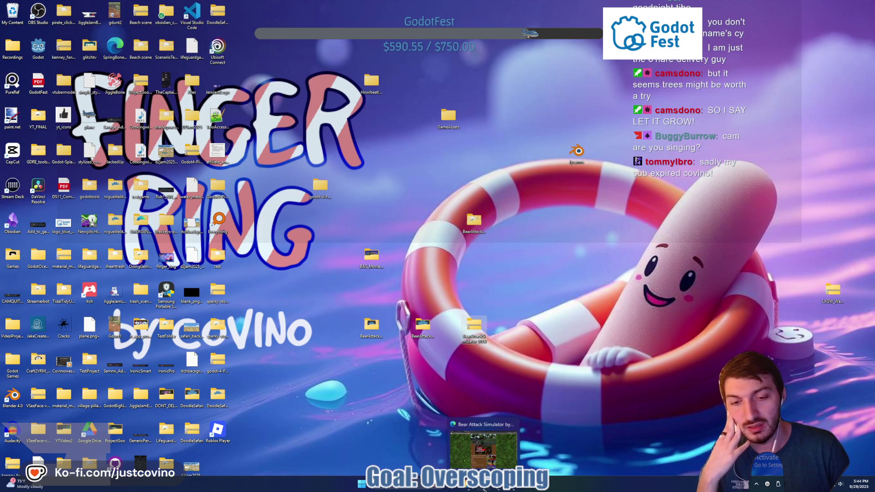
left_click(485, 490)
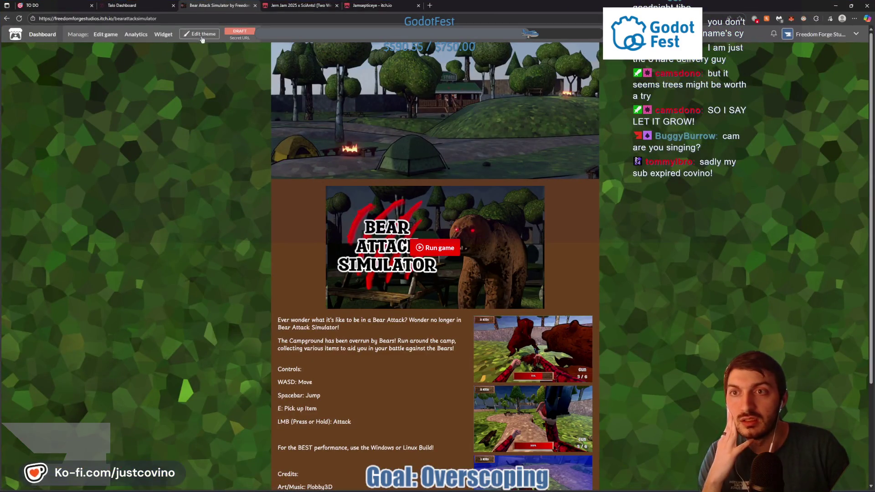
On the itch.io edit page, delete the old web zip upload
left_click(105, 35)
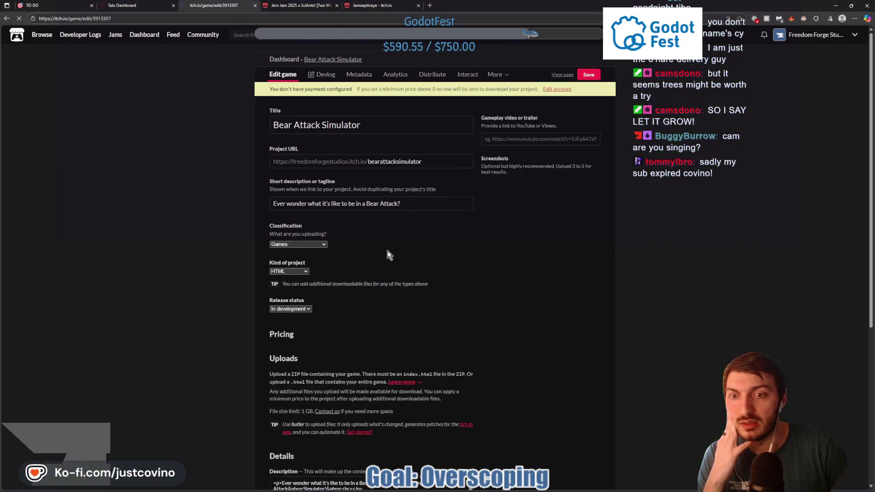
scroll(408, 286, "down", 5)
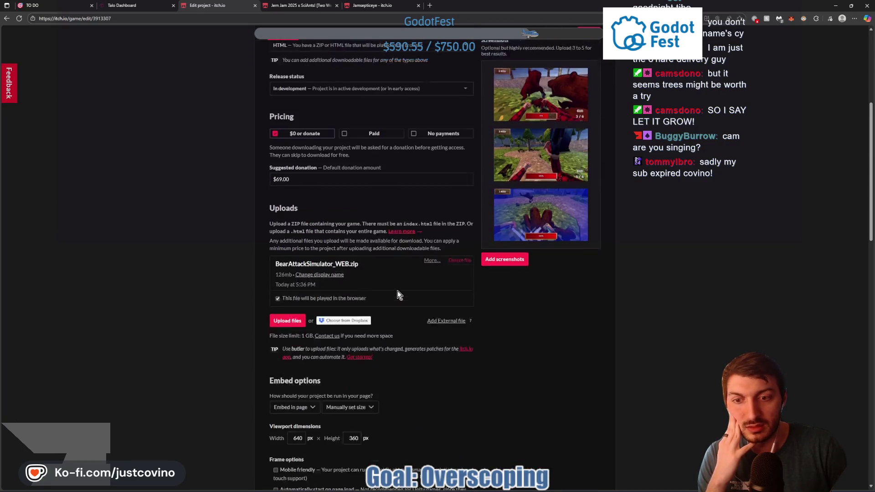
scroll(397, 292, "down", 1)
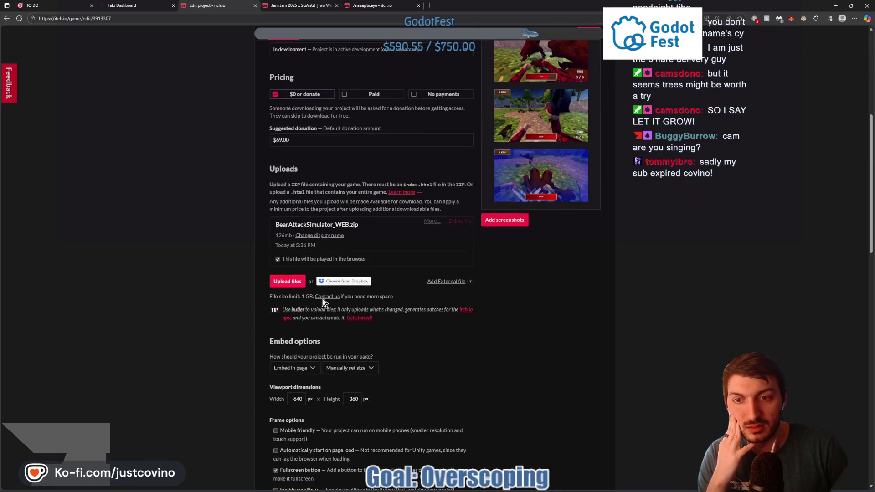
left_click(459, 221)
left_click(510, 135)
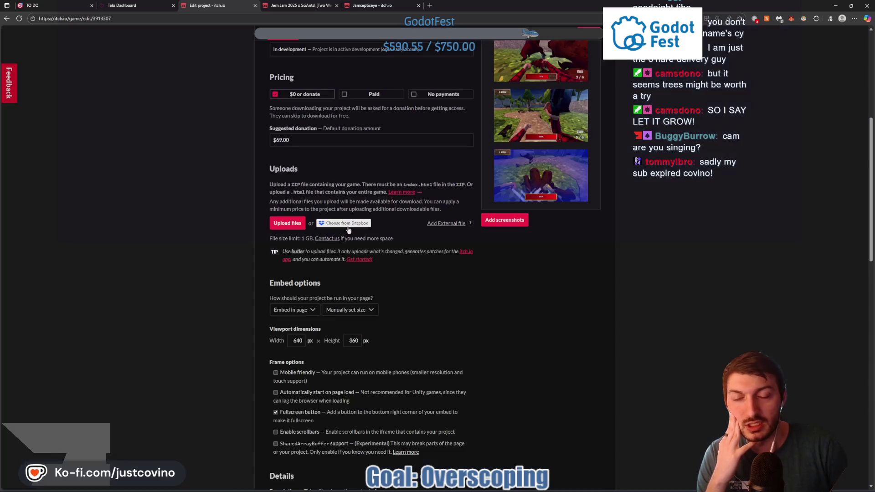
Upload the new BearAttackSimulator_WEB zip, mark it playable in browser, and save the page
left_click(281, 221)
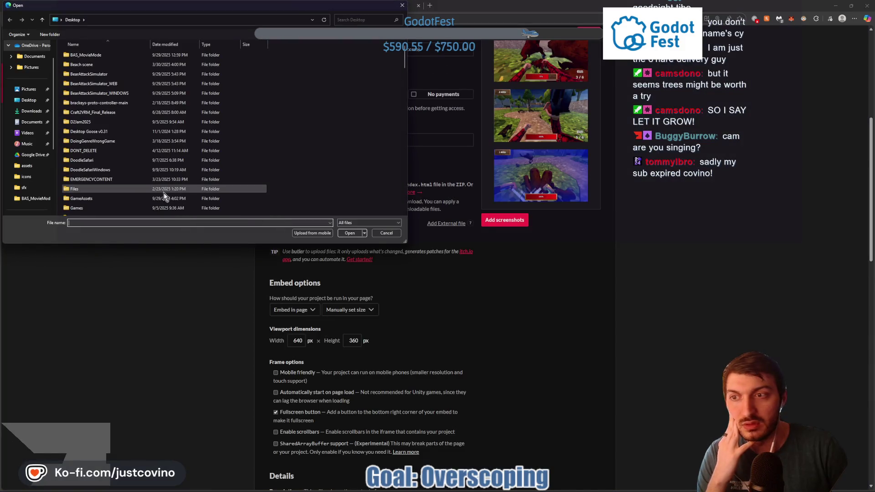
scroll(123, 126, "down", 8)
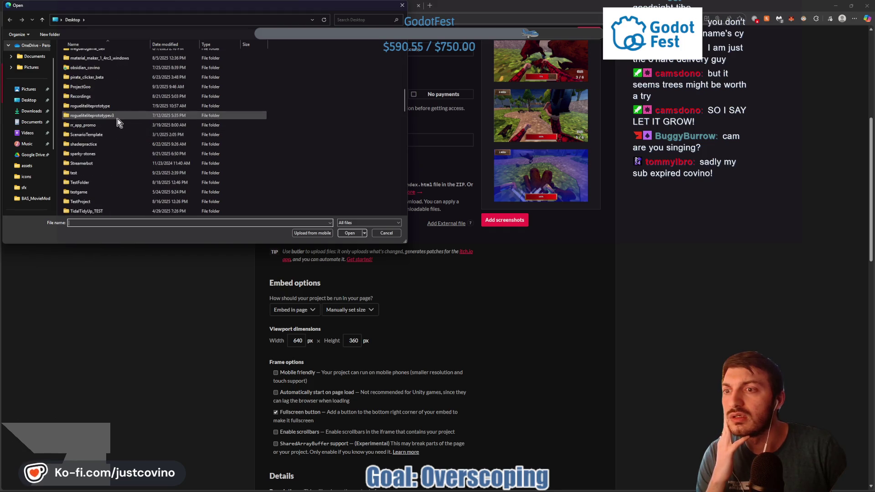
scroll(116, 128, "down", 8)
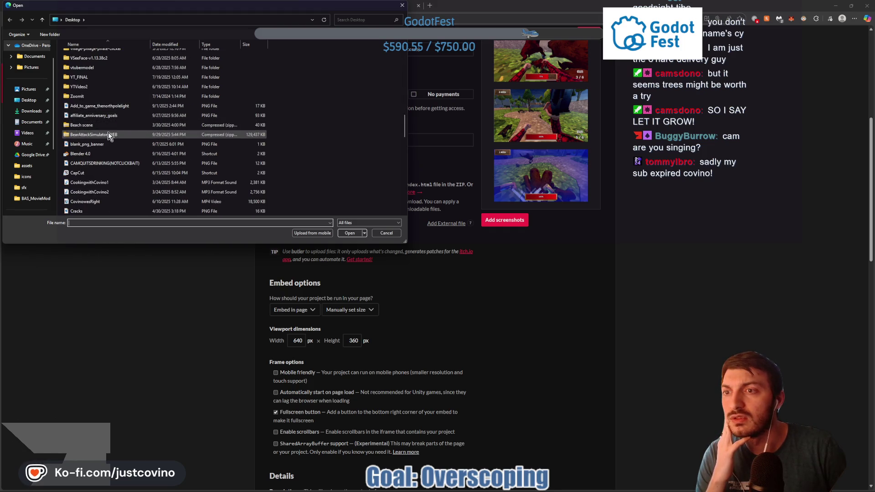
left_click(108, 134)
left_click(349, 234)
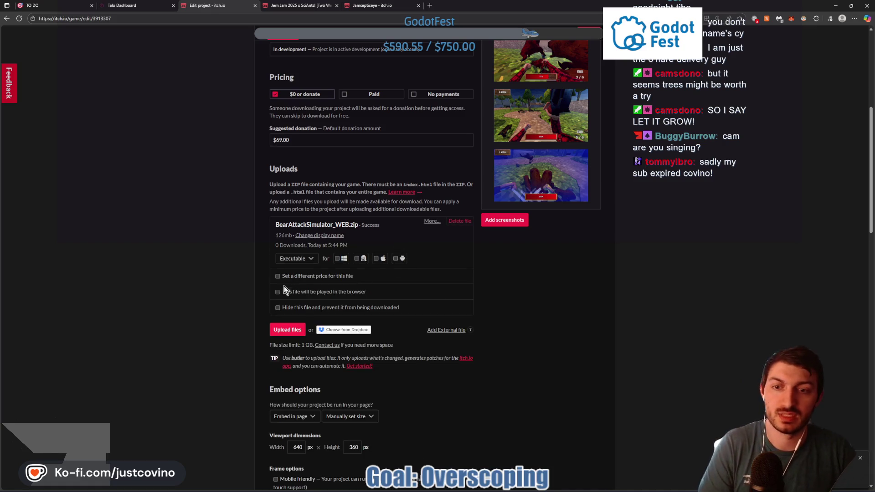
left_click(279, 291)
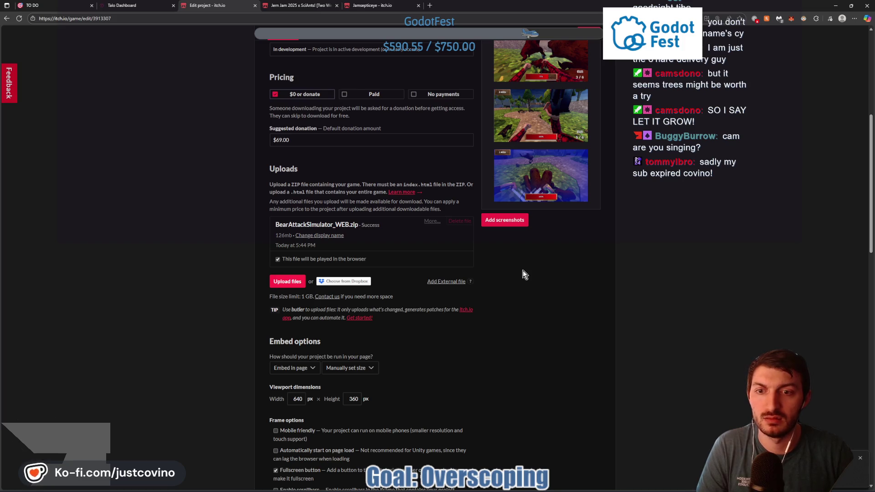
scroll(615, 242, "up", 3)
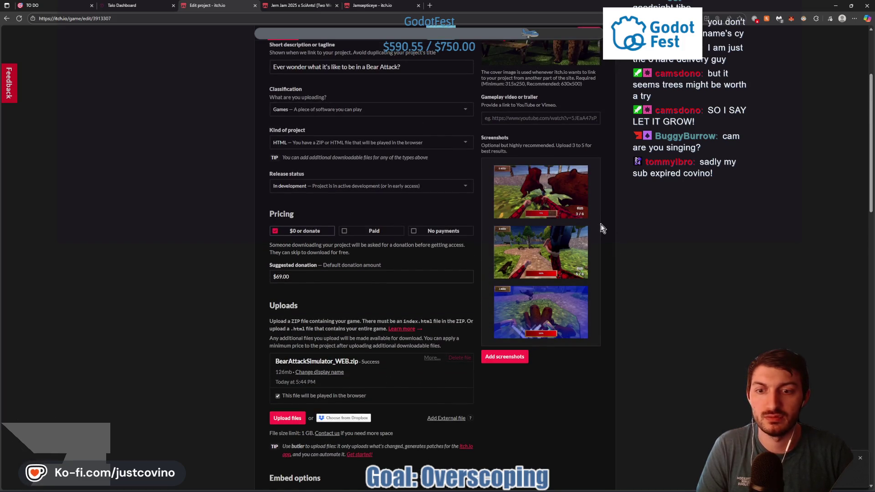
key("Return")
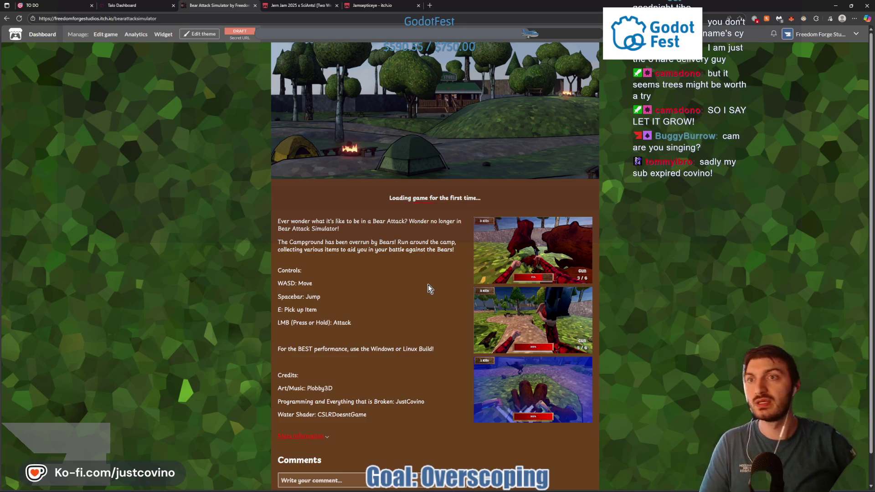
Close the Jamsepticeye tab and launch the embedded web build fullscreen
left_click(419, 5)
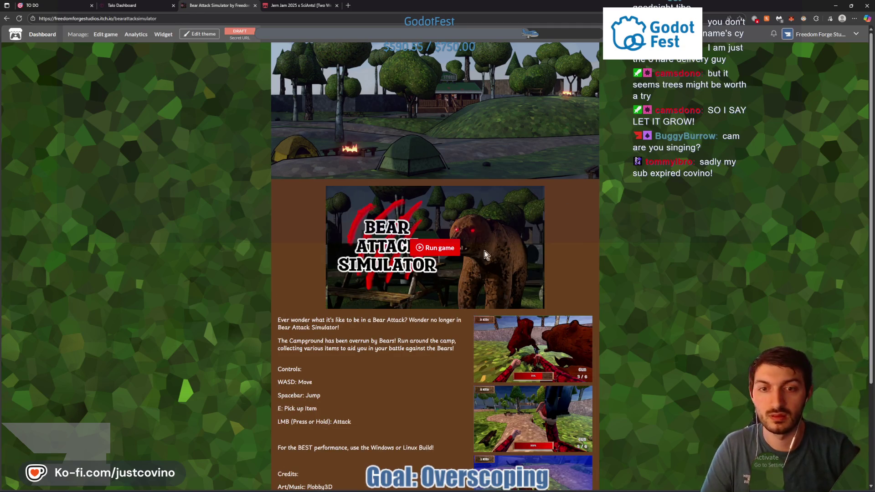
left_click(445, 247)
left_click(534, 297)
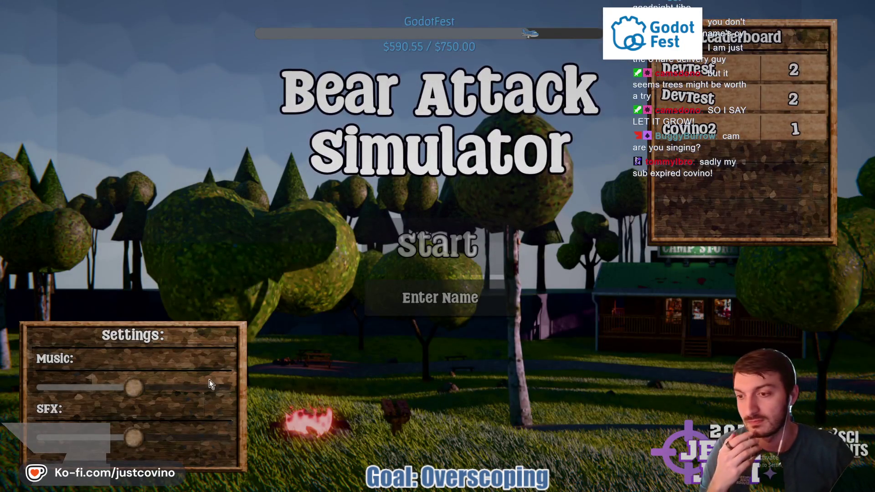
Lower the music, enter name 'test', play to 14 kills, then exit fullscreen and pause
left_click_drag(132, 386, 60, 387)
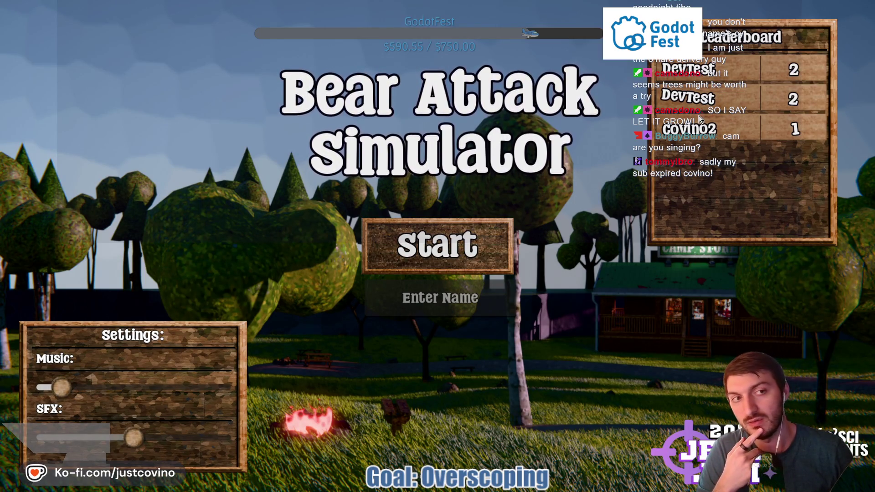
left_click(434, 296)
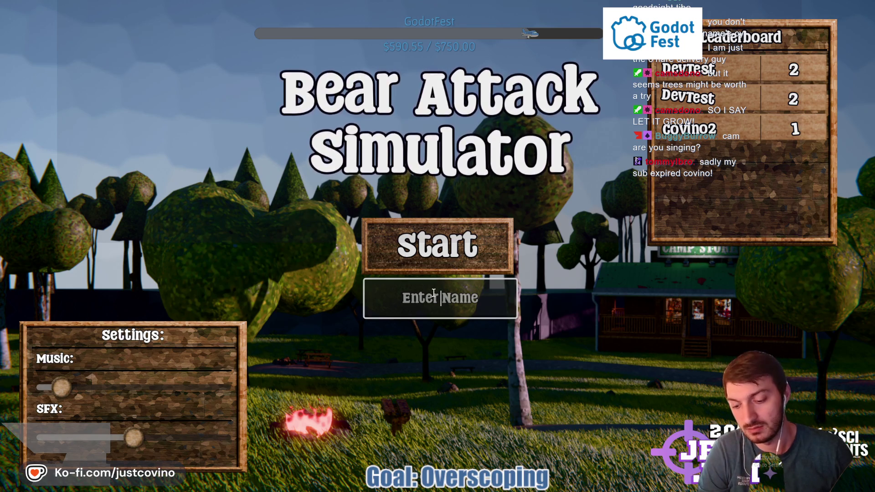
type("test")
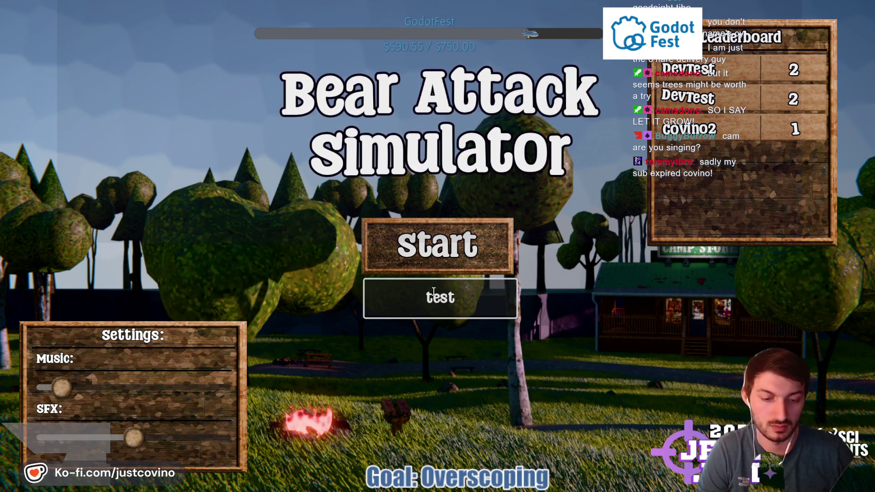
left_click(461, 256)
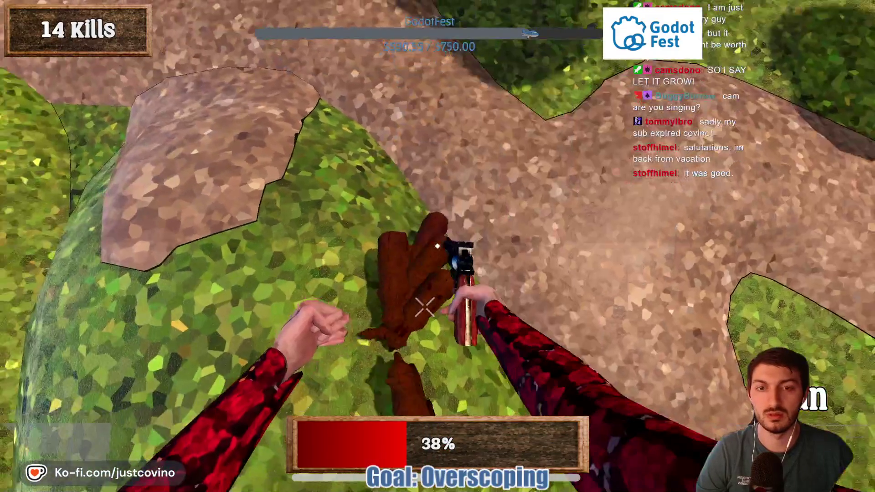
left_click(438, 246)
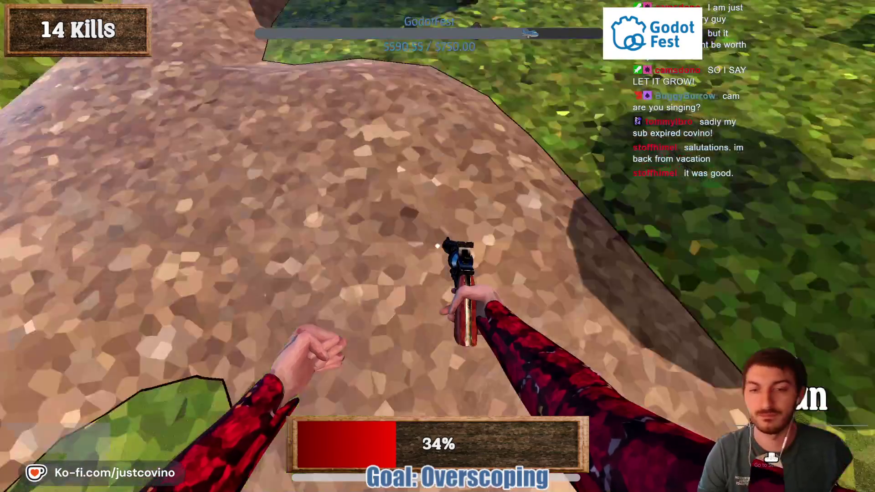
key("Escape")
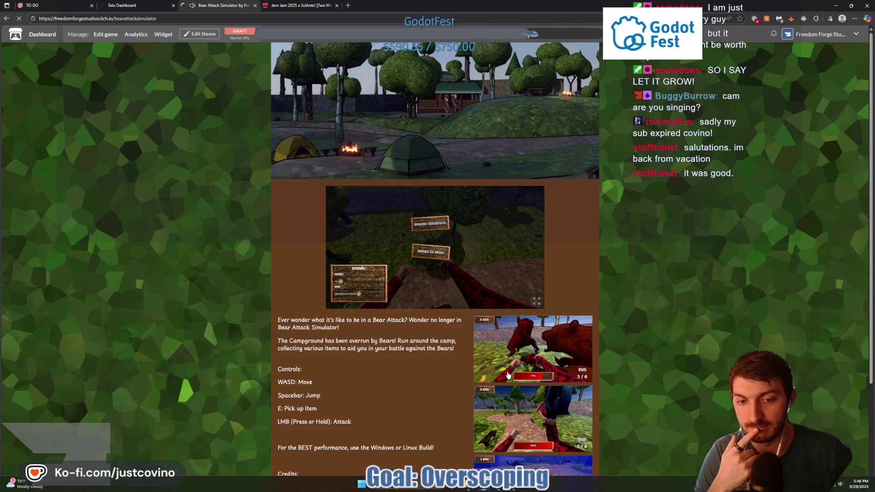
Open the bear scene, inspect the Bear base class in bear.gd, then return to brown_bear.gd
key("alt+Tab")
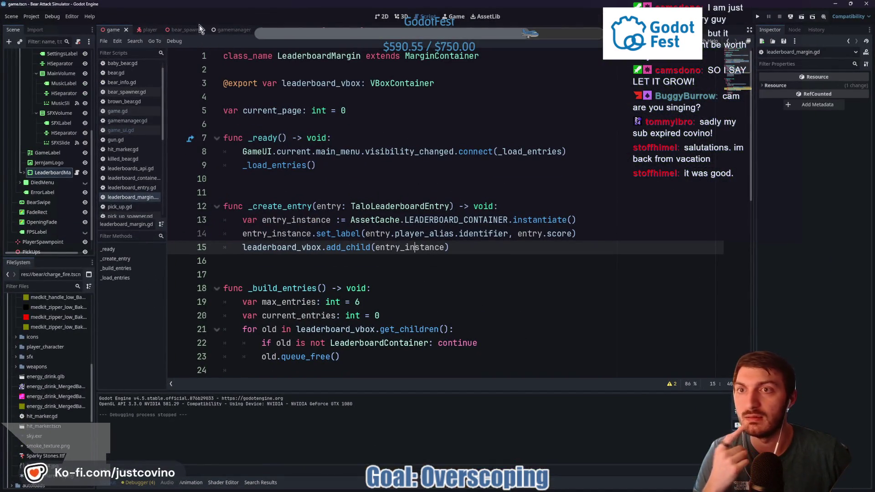
left_click(193, 28)
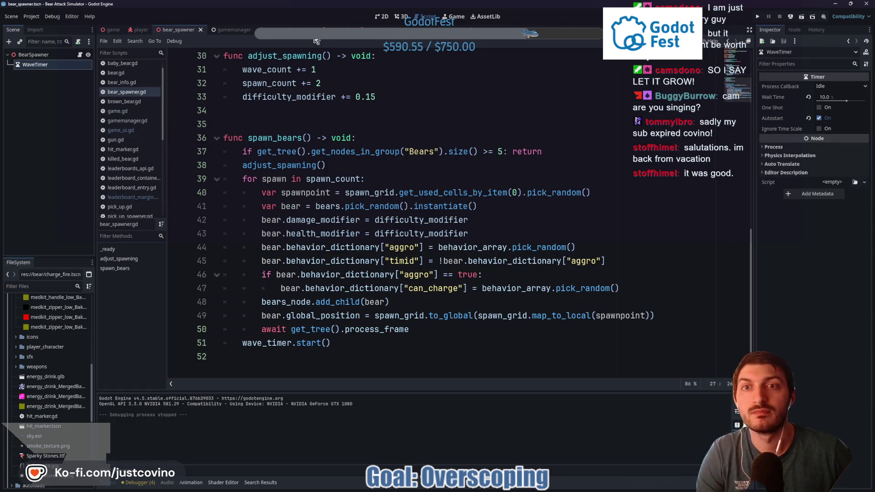
left_click(360, 36)
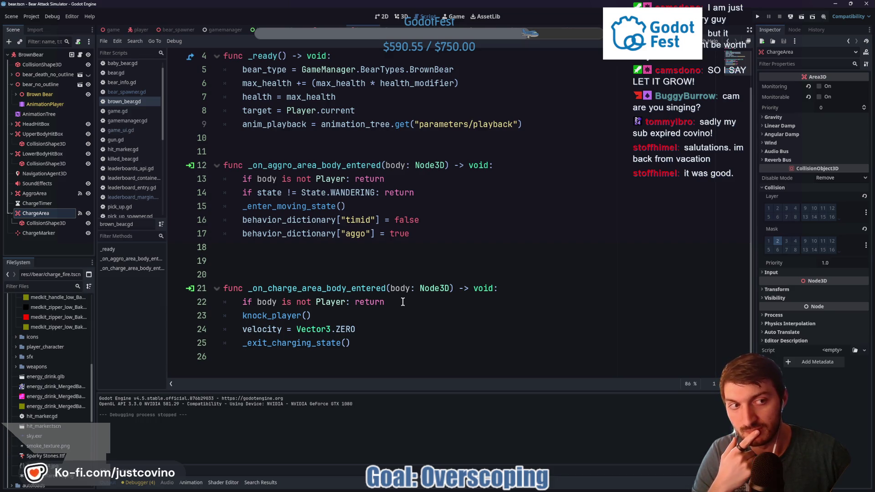
scroll(403, 301, "up", 1)
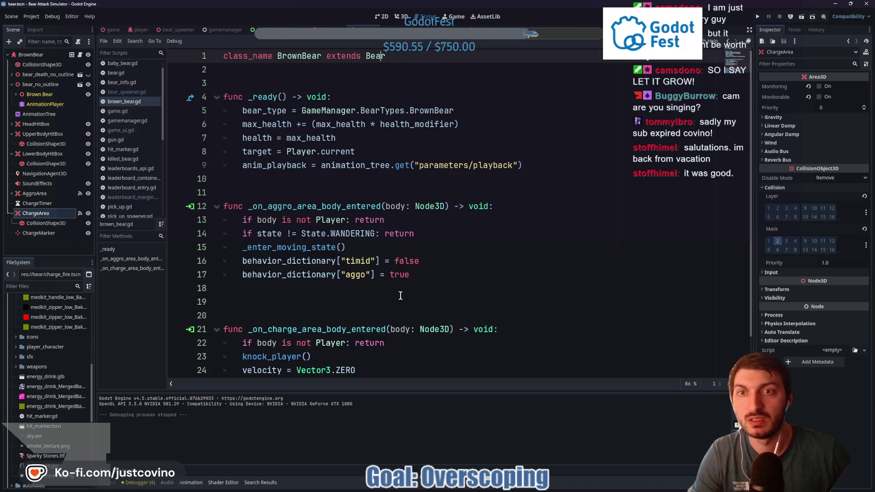
left_click(380, 56, "ctrl")
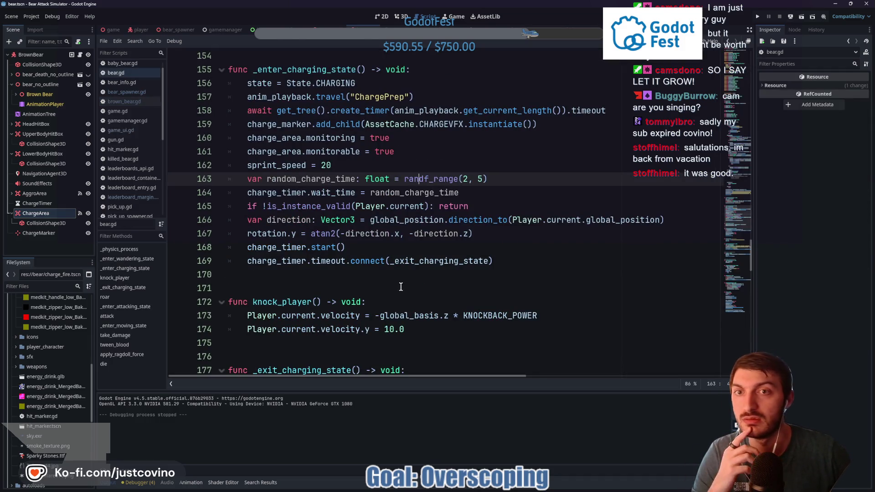
scroll(389, 277, "down", 3)
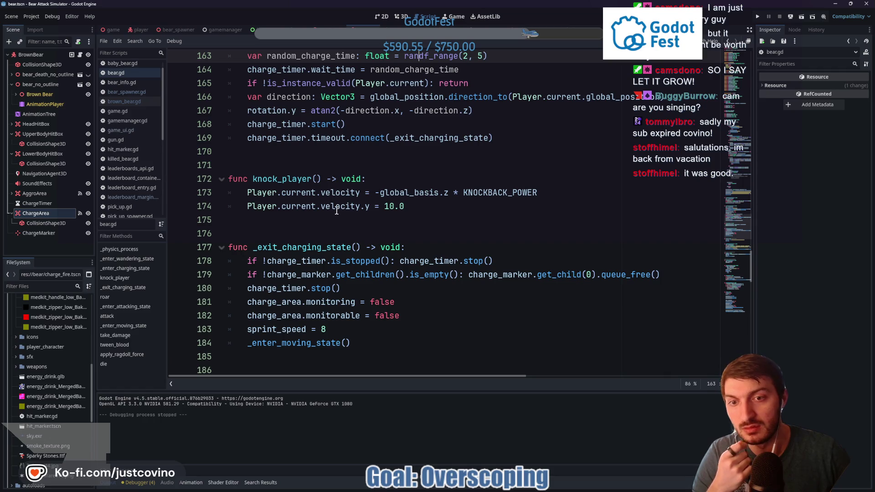
left_click(80, 55)
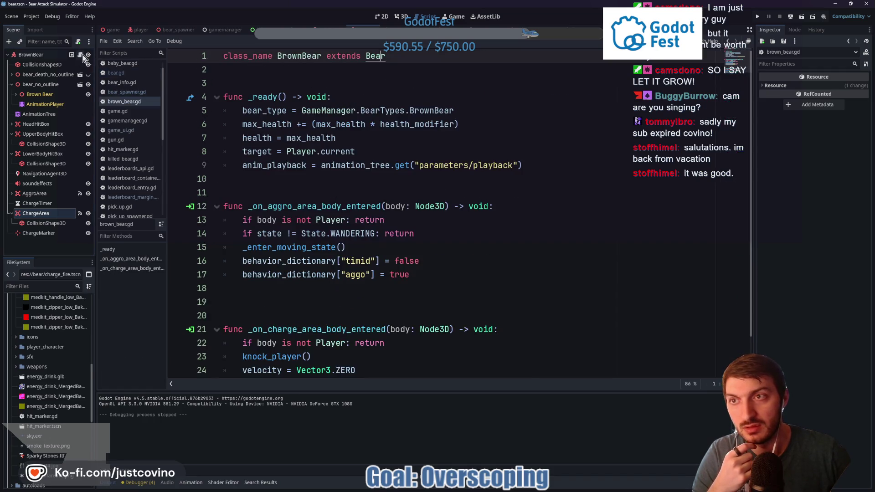
Add 'if state != State.CHARGING: return' after line 22 of brown_bear.gd and save
left_click(412, 301)
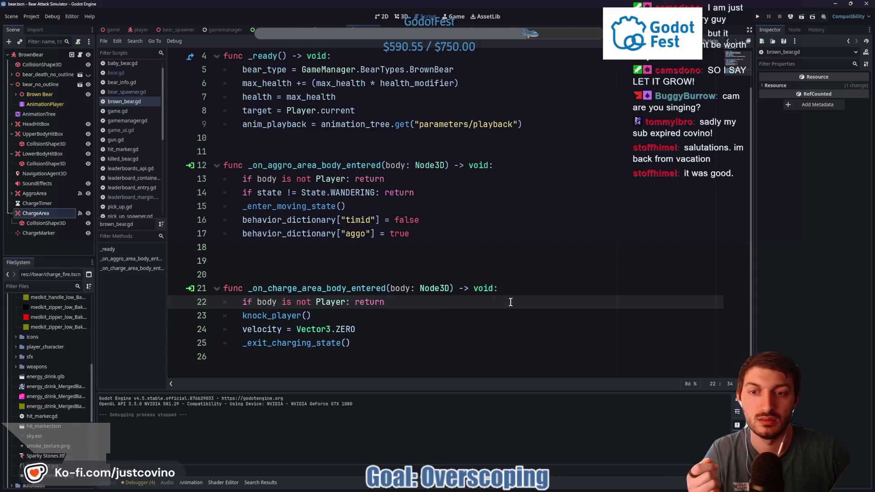
key("Return")
type("if s")
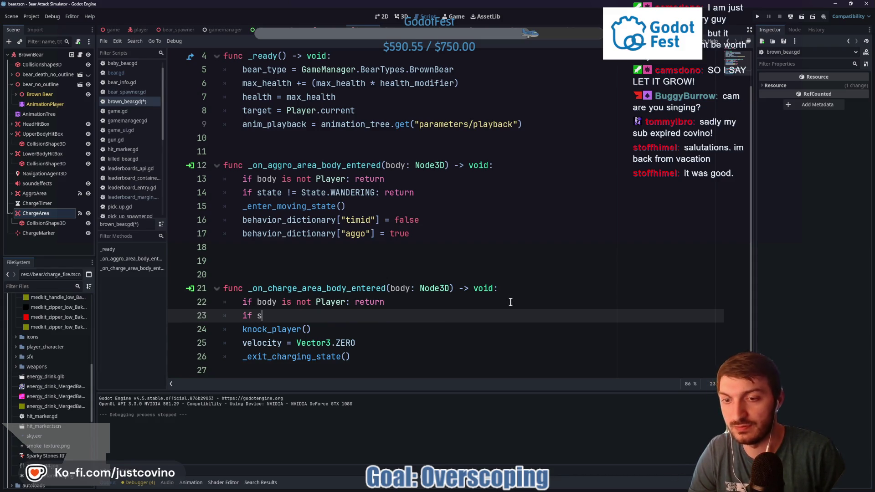
type("tate !")
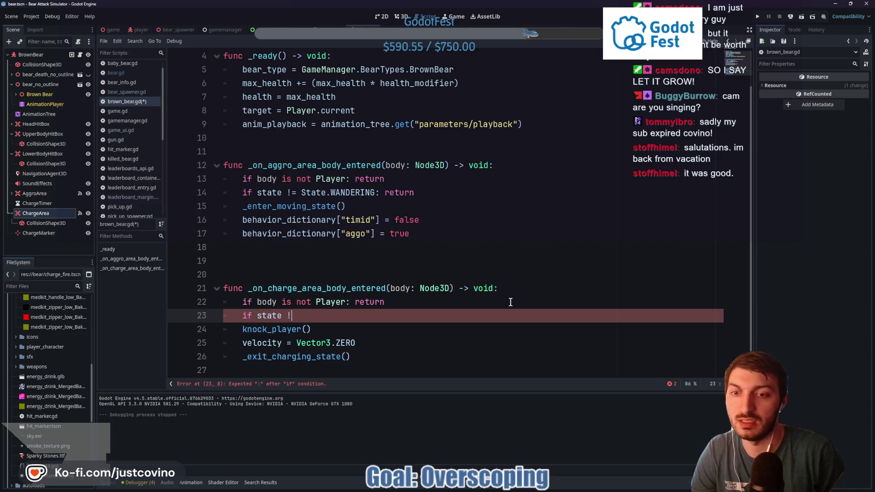
type("= State")
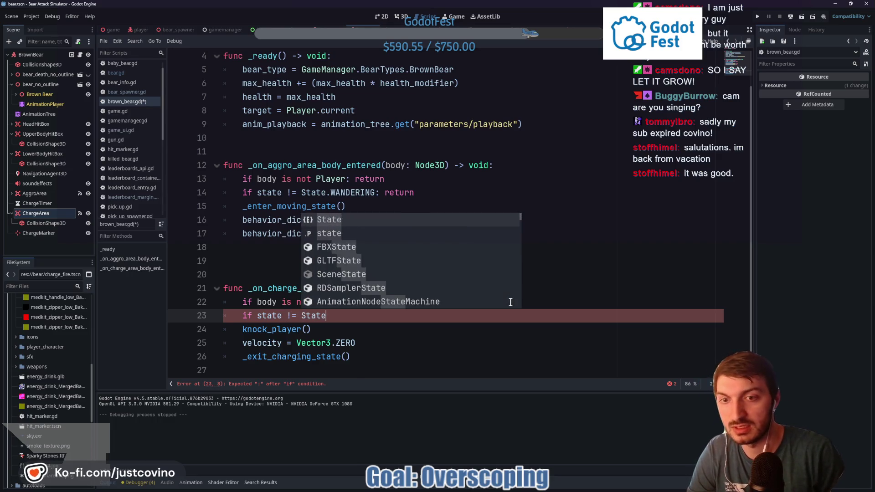
type(".CHA")
key("Return")
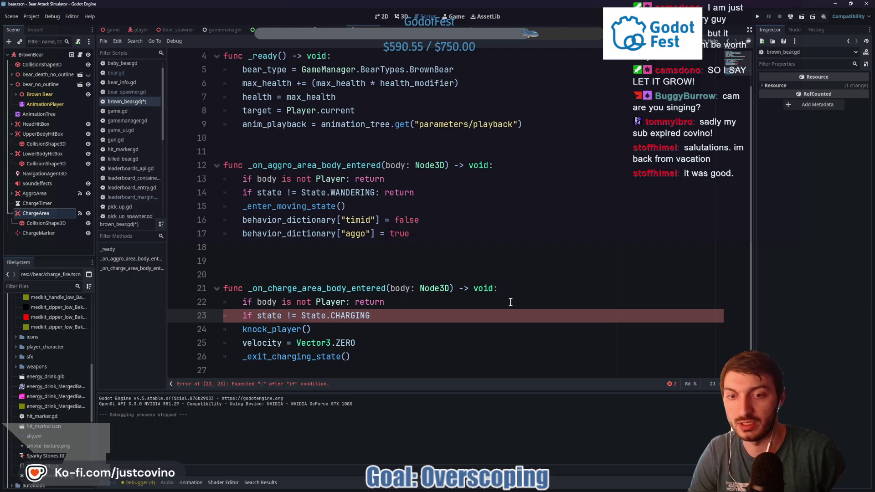
type(": return")
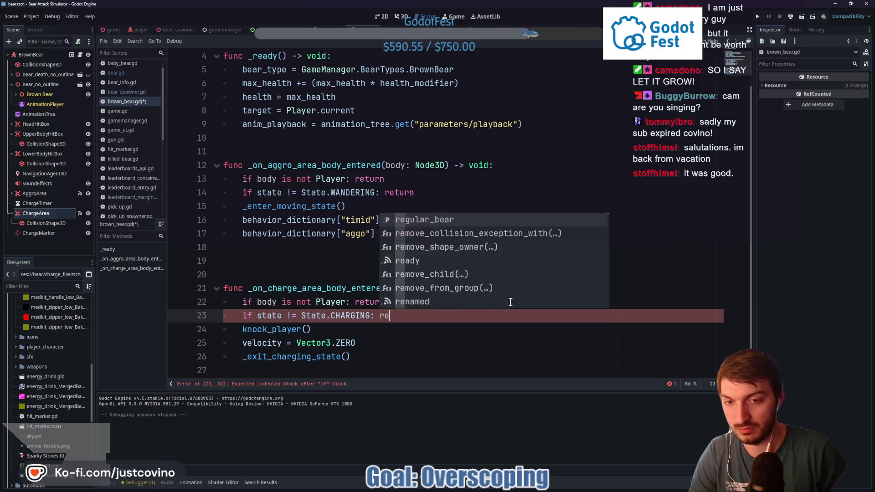
key("ctrl+s")
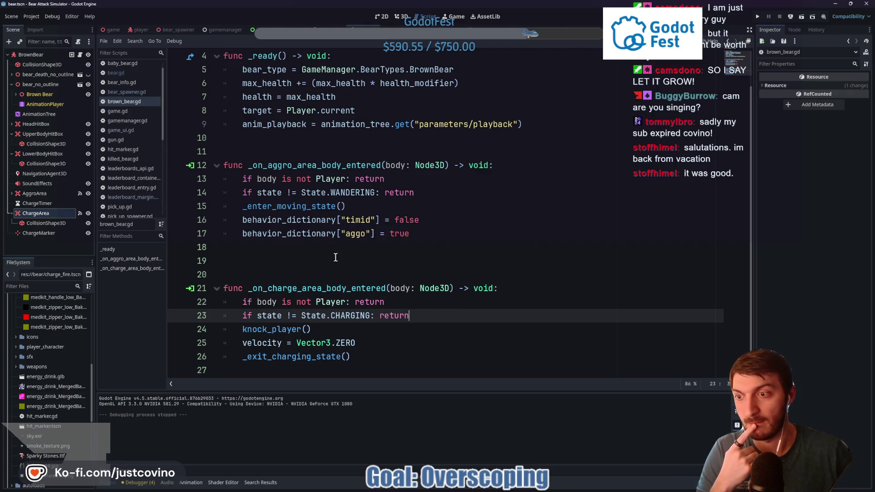
Go to the Talo Dashboard Leaderboards page and open the score leaderboard's settings
key("alt+Tab")
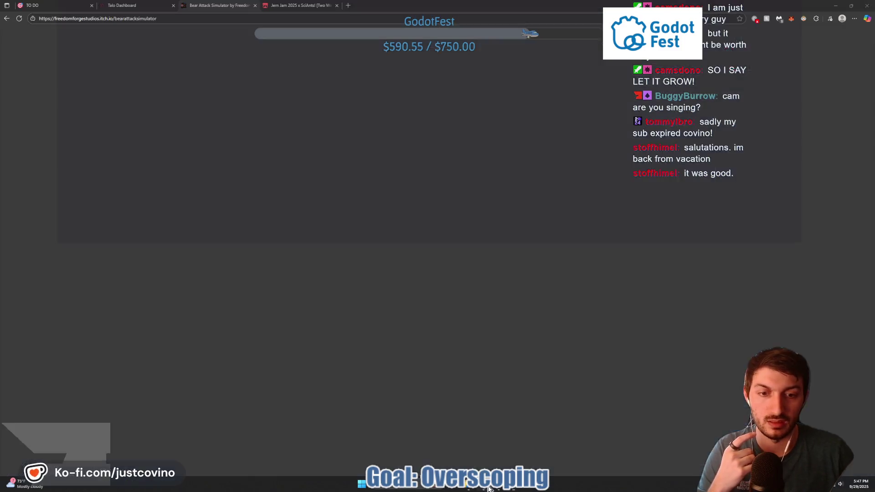
left_click(126, 7)
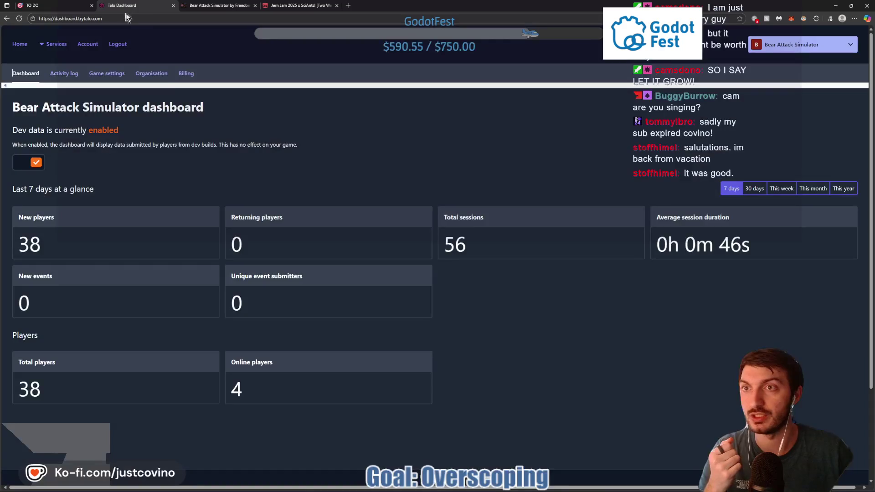
left_click(43, 46)
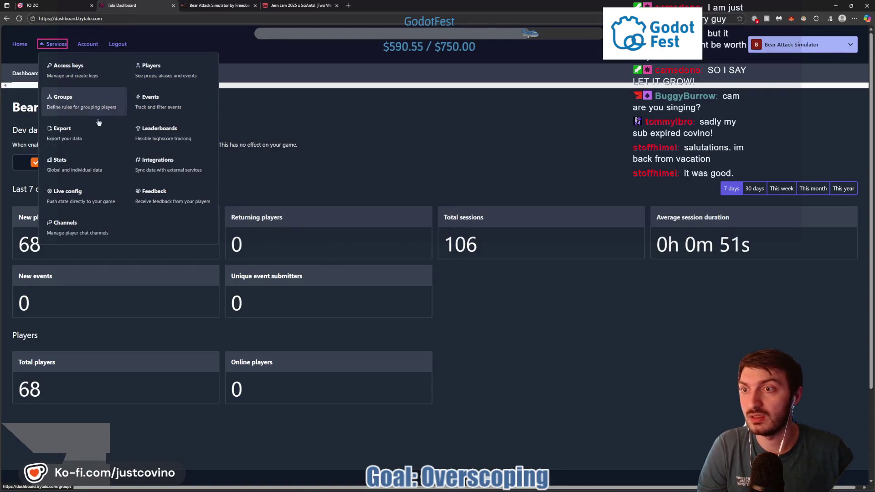
left_click(159, 133)
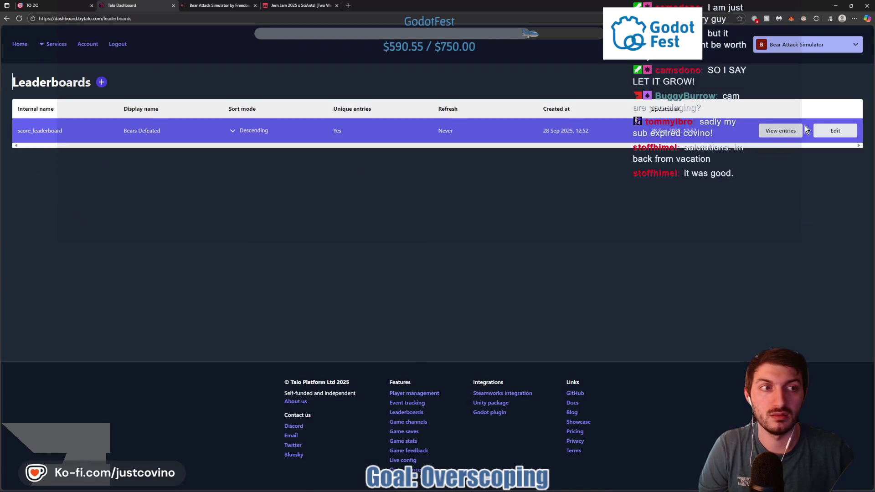
left_click(835, 131)
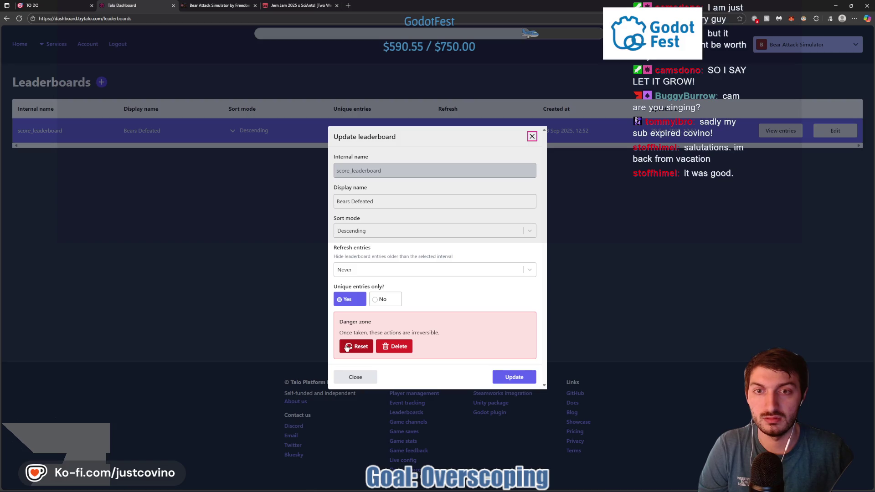
Reset the Bears Defeated leaderboard's dev-player entries, confirming with 'confirm', and check the remaining entries
left_click(376, 303)
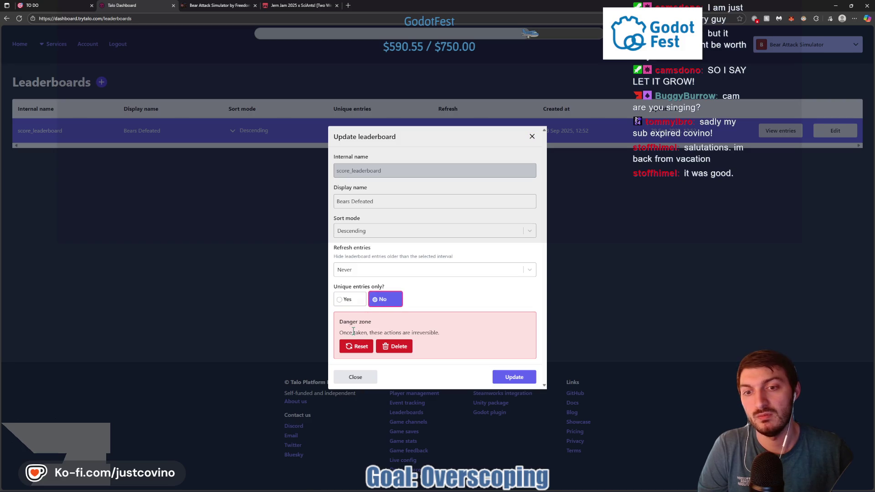
left_click(350, 346)
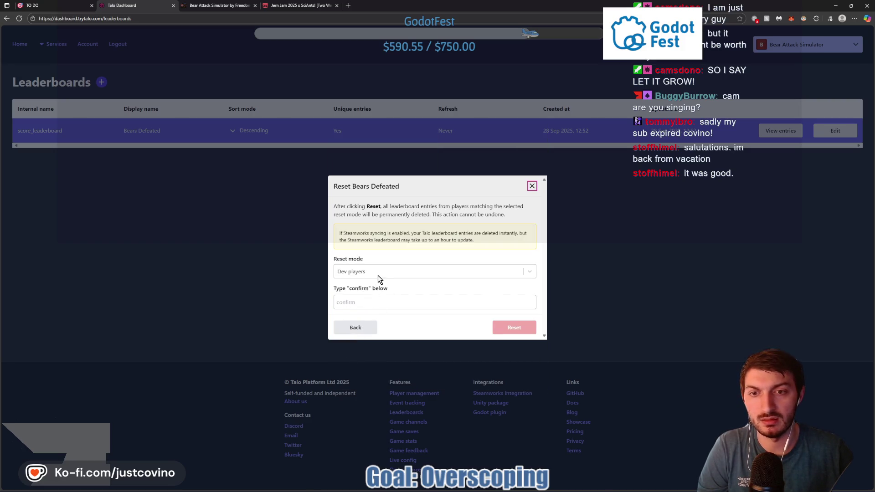
left_click(361, 303)
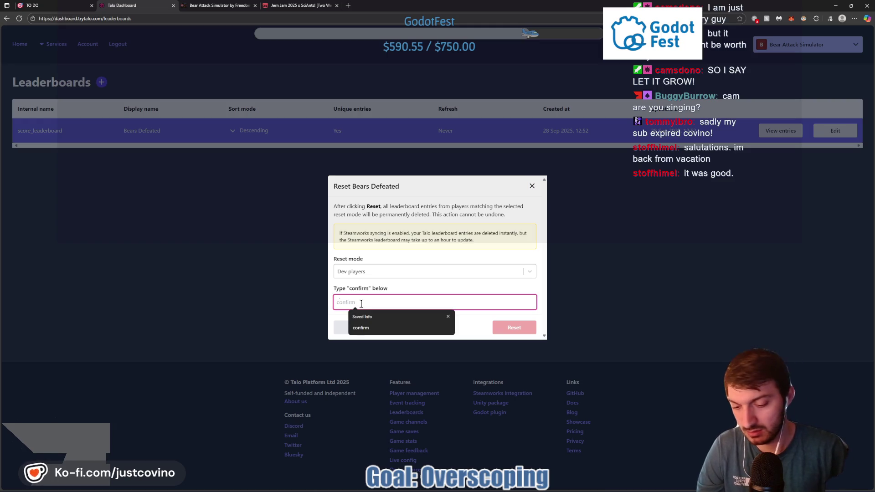
type("confirm")
left_click(513, 327)
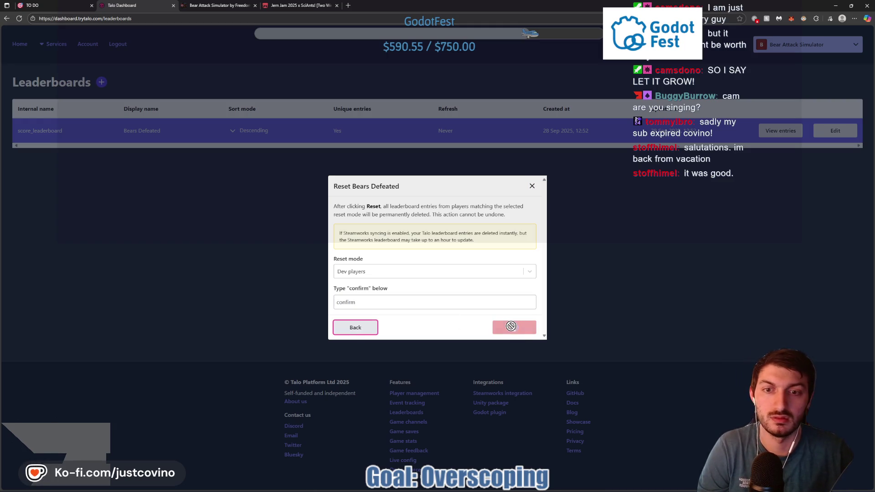
left_click(780, 131)
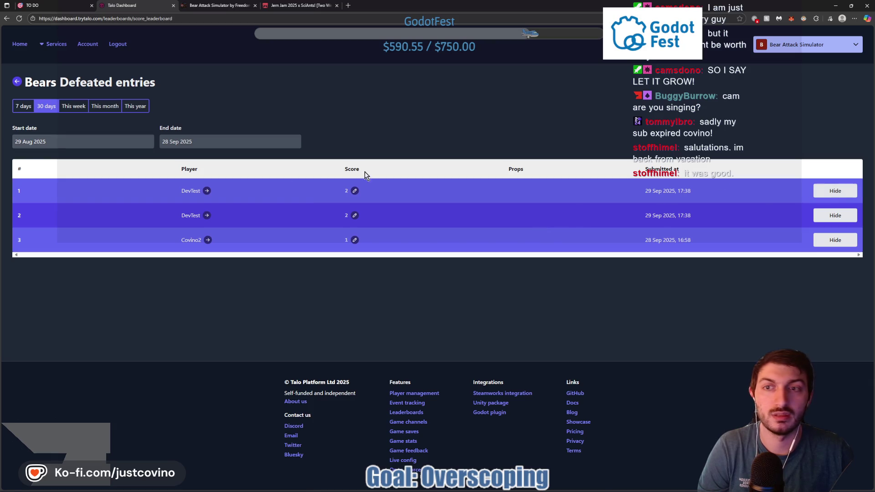
left_click(17, 82)
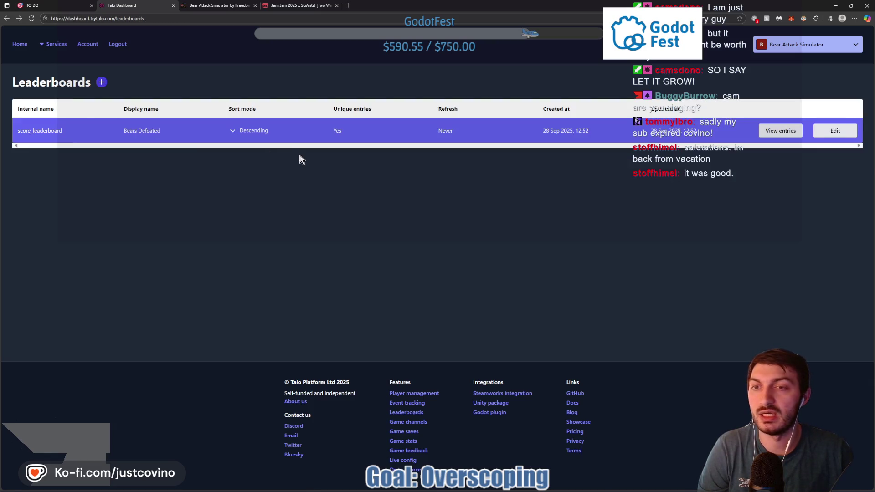
Reset the Bears Defeated leaderboard for all players, confirming with 'confirm'
left_click(836, 131)
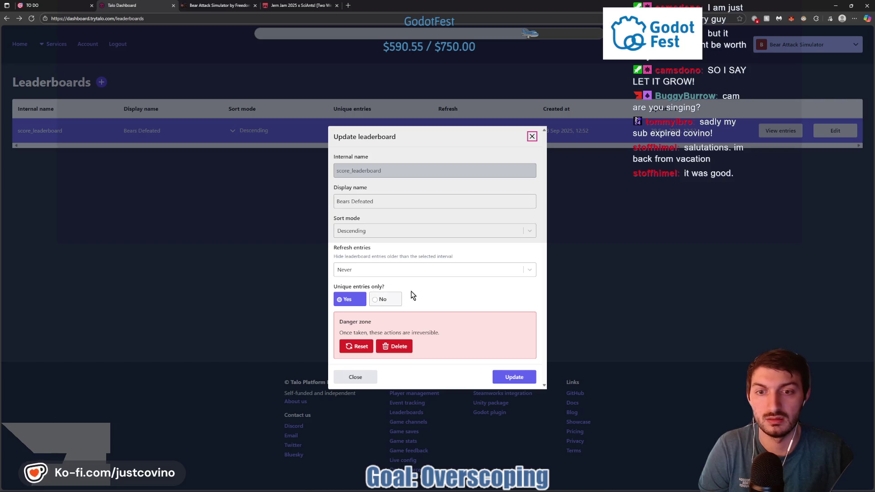
left_click(383, 300)
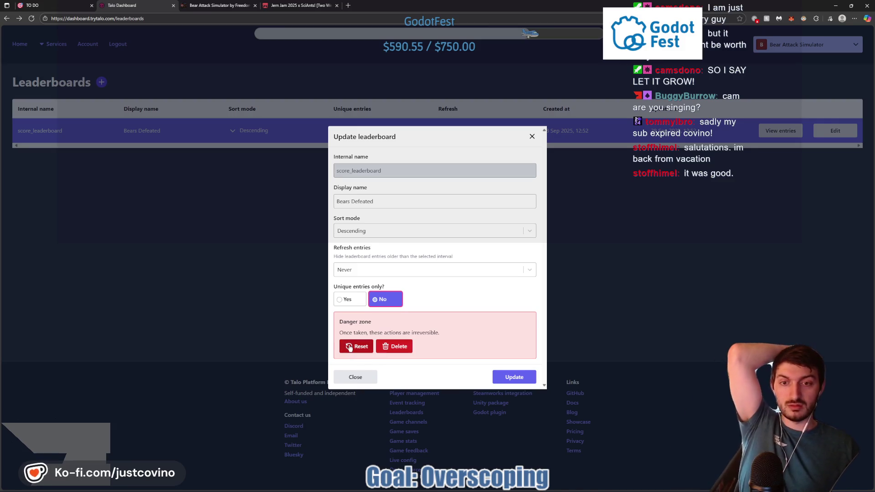
left_click(349, 347)
left_click(371, 277)
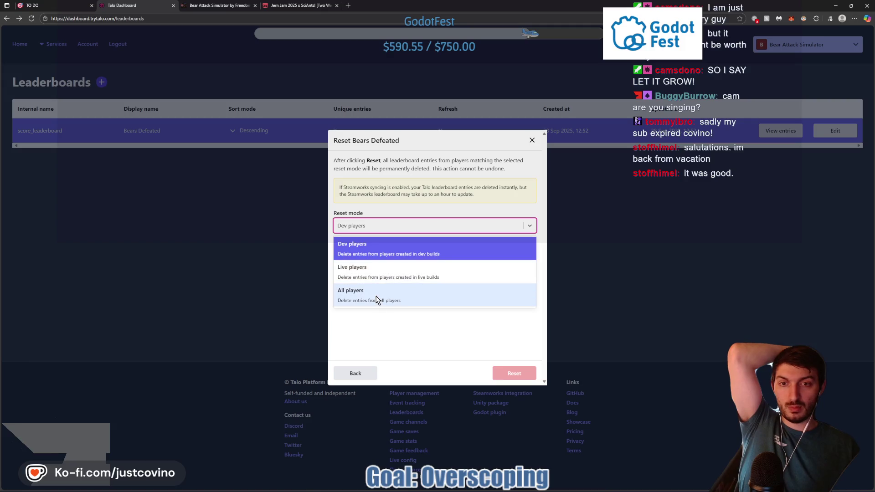
left_click(378, 299)
left_click(388, 301)
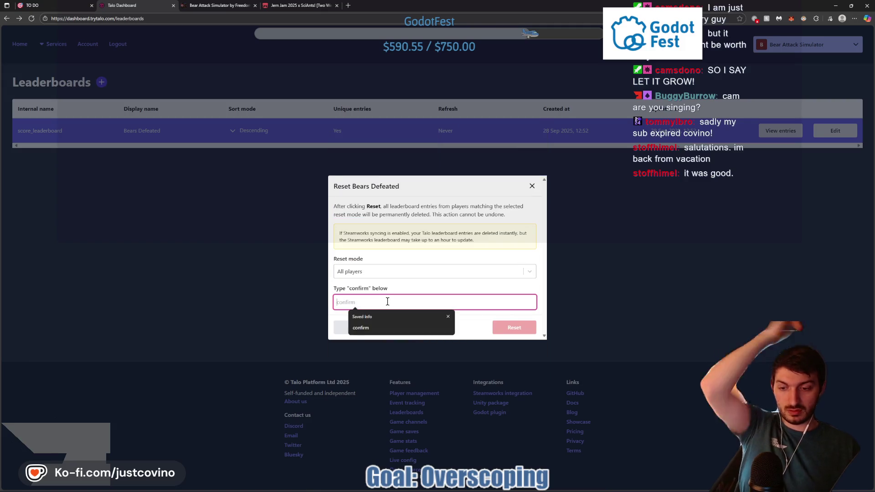
type("confirm")
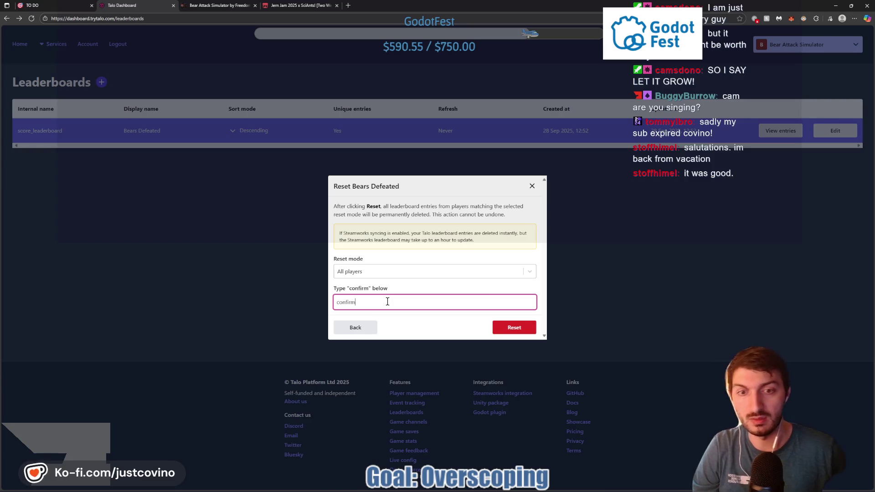
left_click(514, 328)
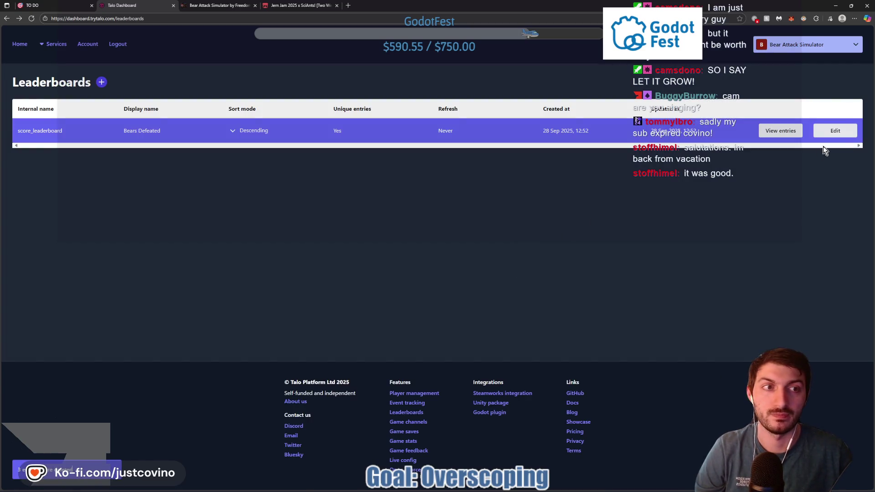
Verify the leaderboard has no entries, then set Unique entries to No and update
left_click(781, 130)
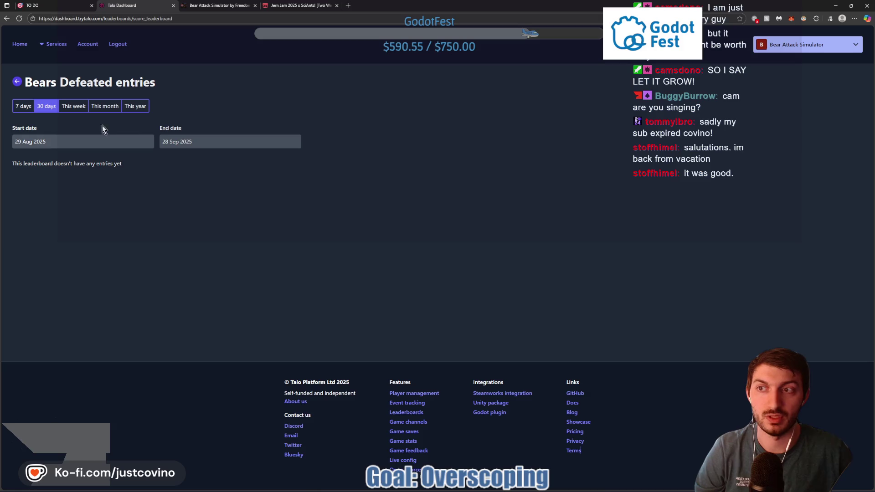
left_click(23, 106)
left_click(17, 82)
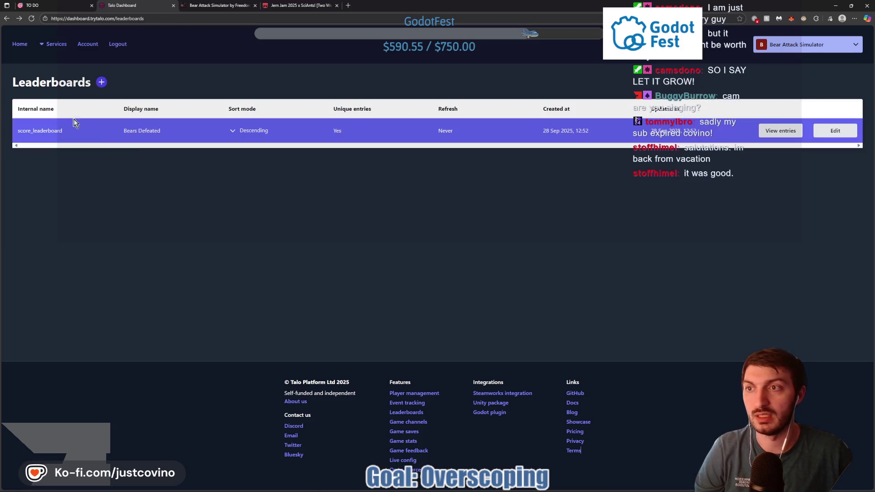
left_click(823, 135)
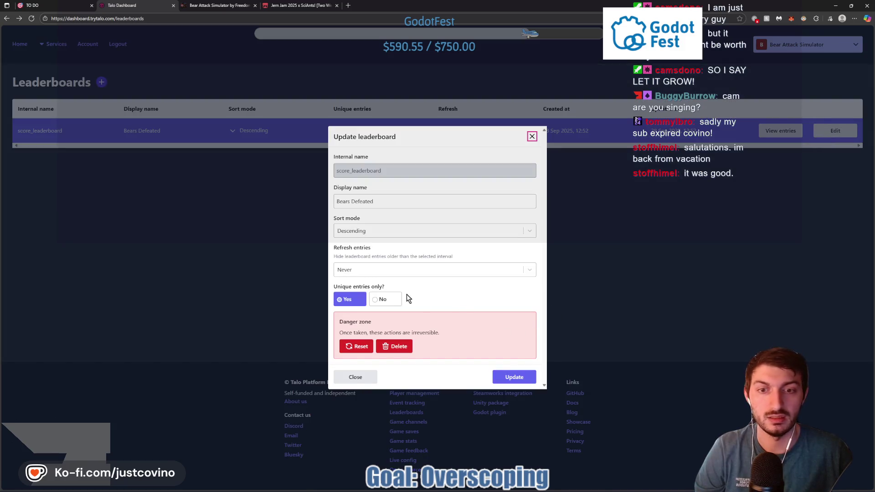
left_click(391, 299)
left_click(510, 378)
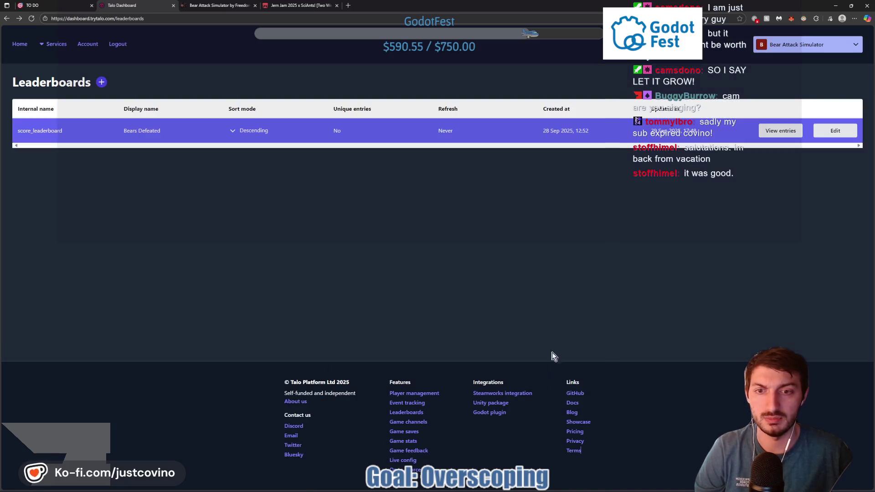
Delete all 15 old files from the BearAttackSimulator_WEB folder in File Explorer
key("ctrl+s")
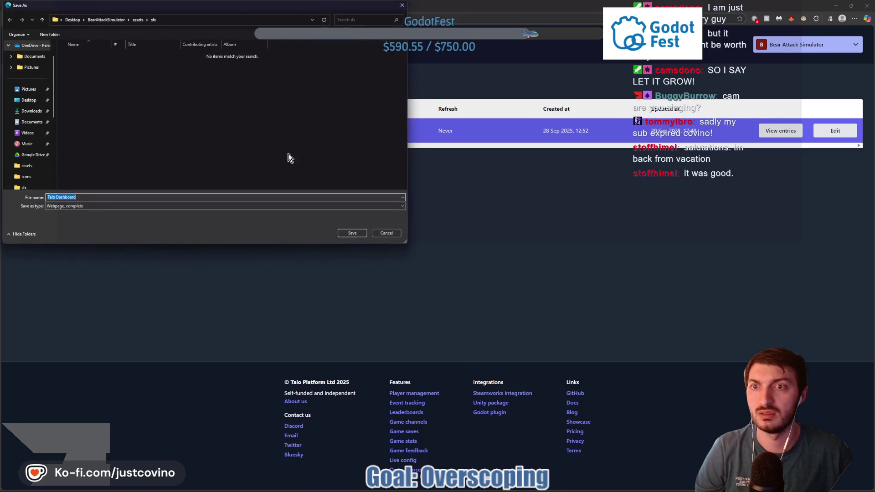
left_click(392, 234)
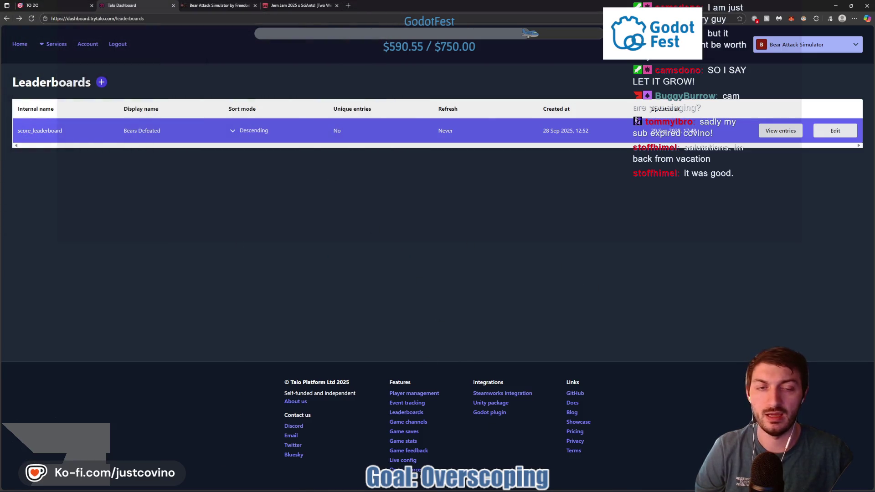
key("alt+Tab")
left_click_drag(382, 417, 377, 261)
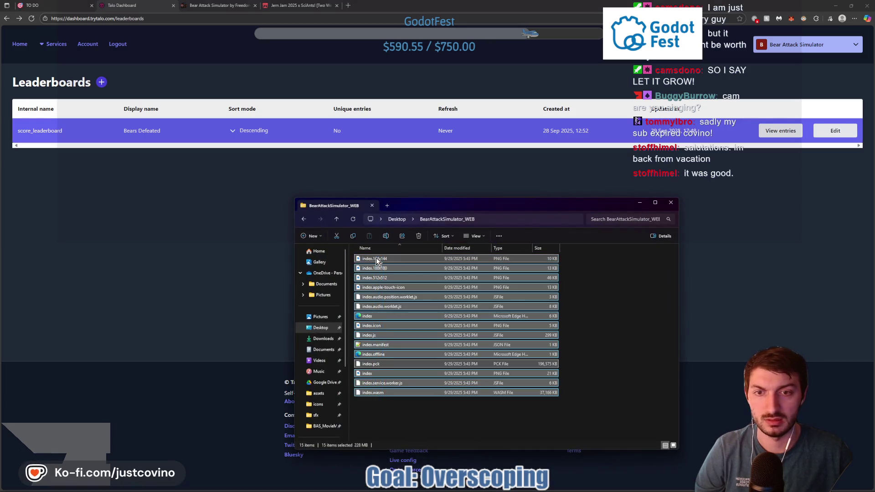
left_click(419, 235)
Minimize the browser to get back to Godot and save the bear scene
left_click(358, 175)
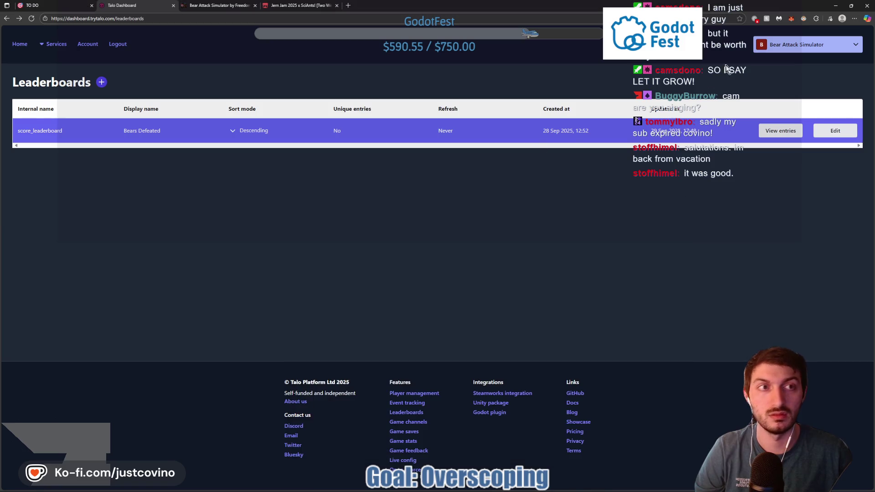
left_click(836, 8)
left_click(482, 222)
key("ctrl+s")
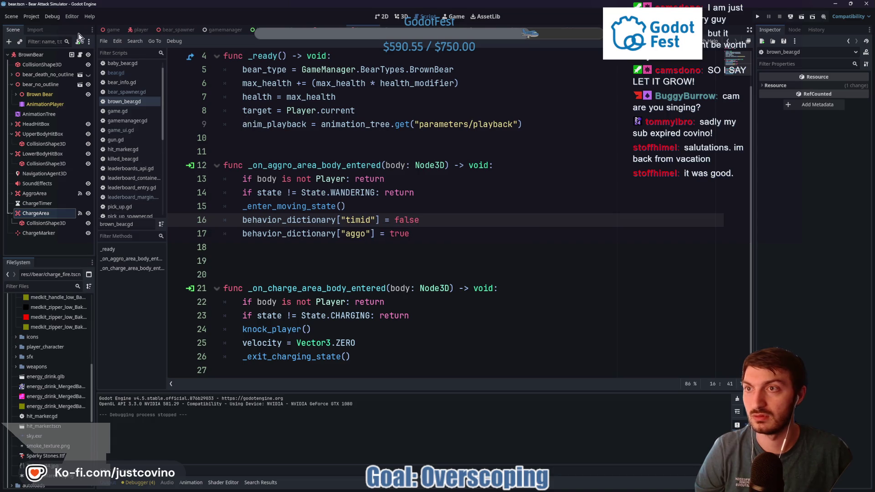
Re-export the Web preset into the BearAttackSimulator_WEB folder via Project > Export
left_click(11, 16)
mouse_move(30, 12)
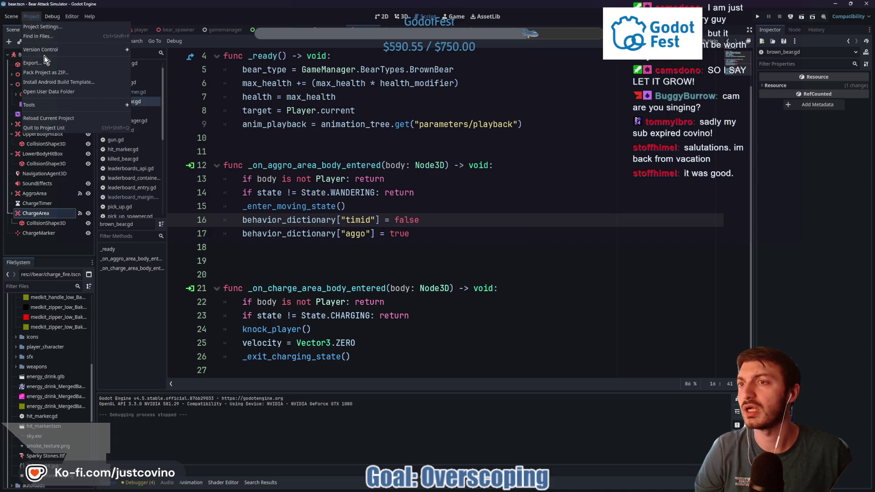
left_click(32, 63)
left_click(166, 114)
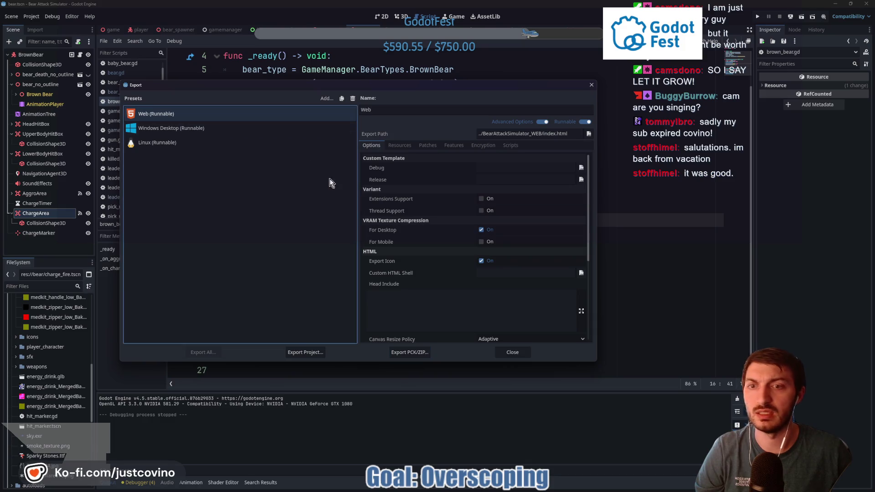
left_click(305, 352)
left_click(377, 360)
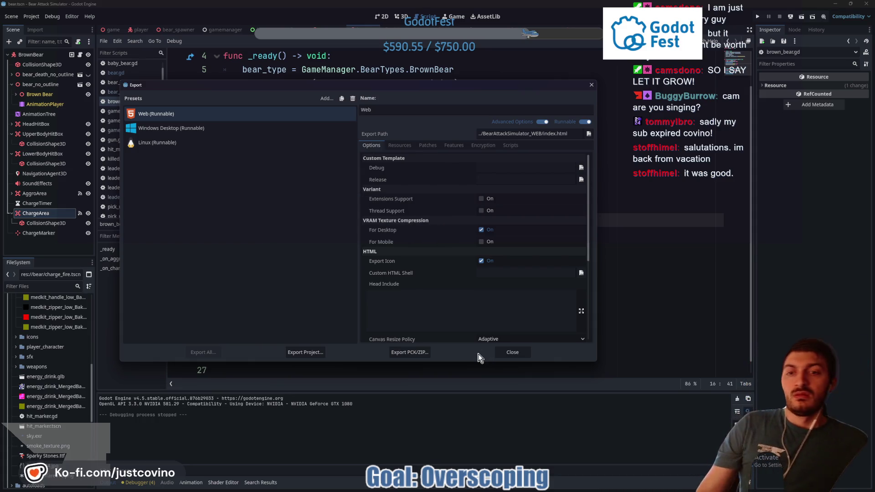
left_click(509, 354)
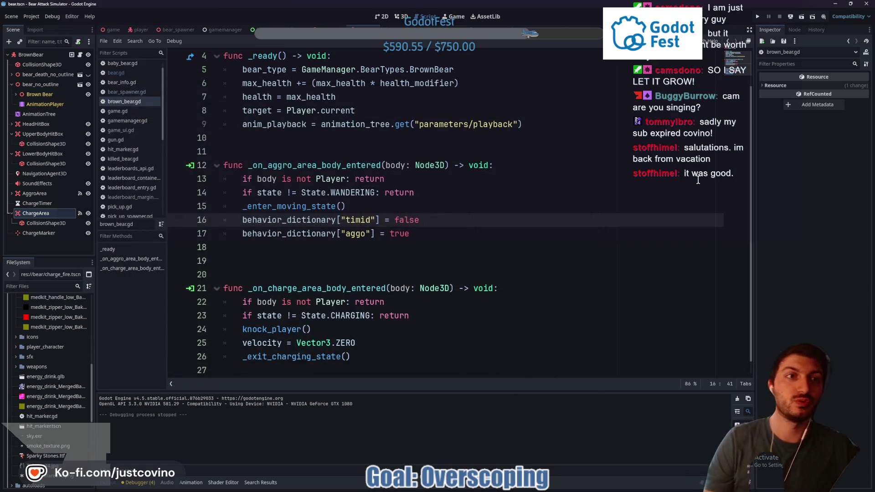
Go to the desktop and select the old BearAttackSimulator_WEB zip
left_click(834, 3)
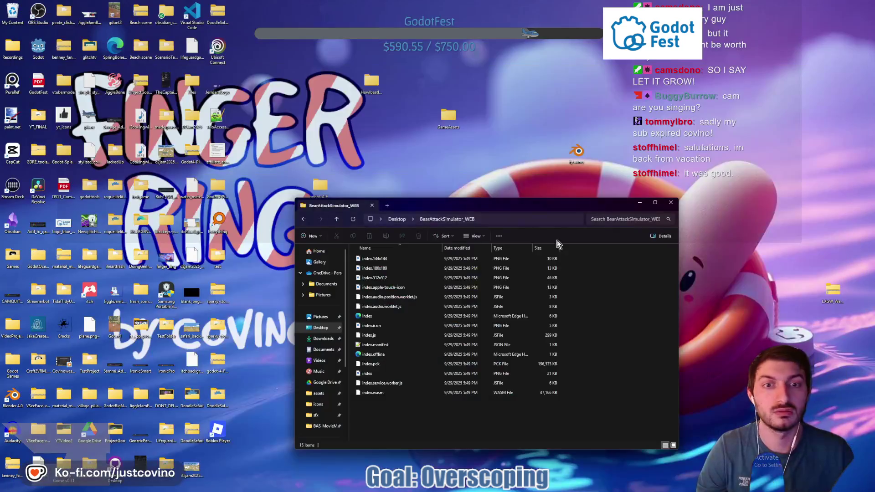
left_click(640, 203)
left_click(474, 330)
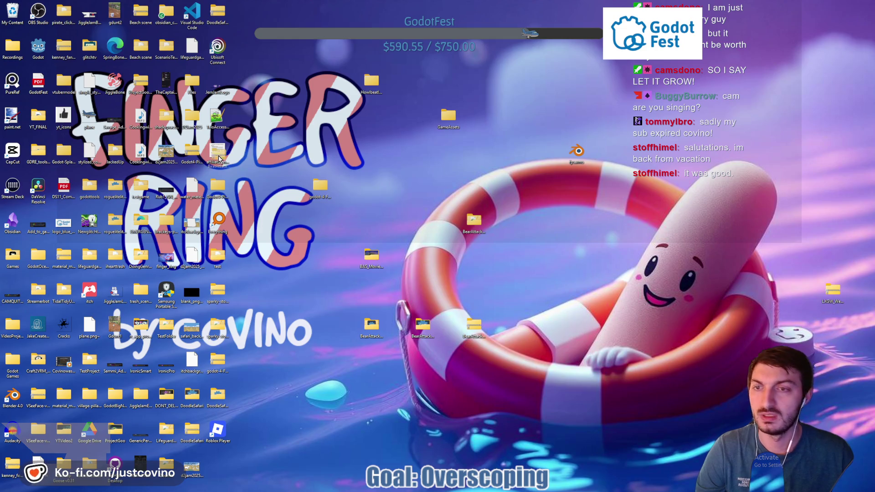
Delete the old zip and compress the BearAttackSimulator_WEB folder into a new ZIP beside it
key("Delete")
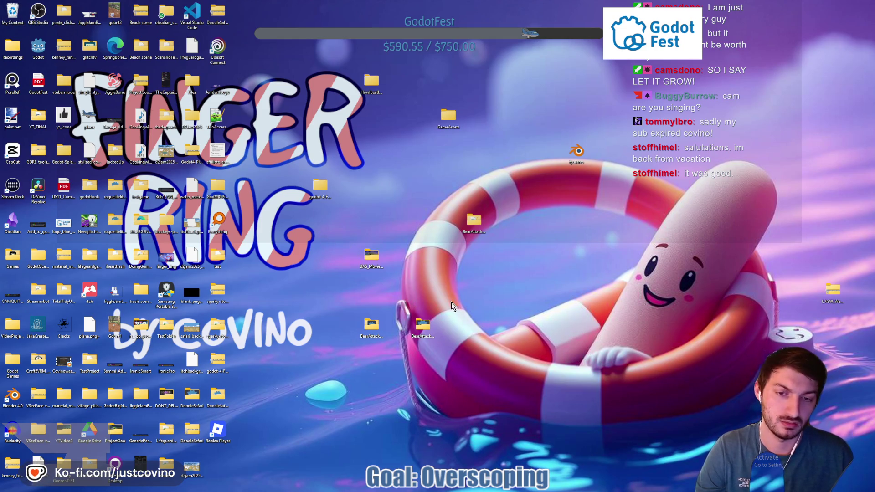
right_click(416, 327)
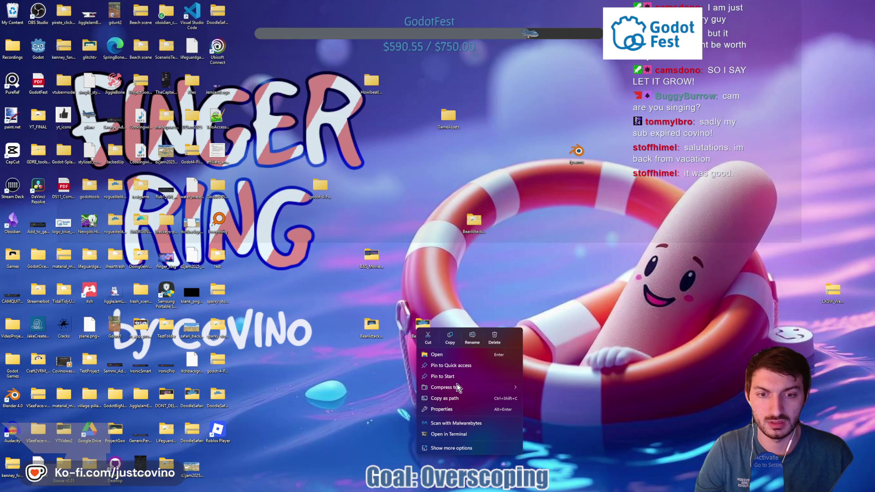
mouse_move(453, 391)
left_click(532, 389)
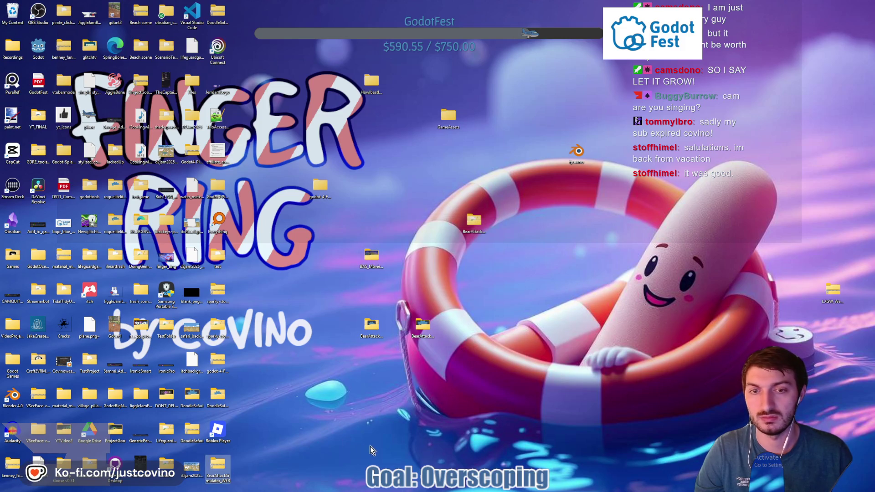
mouse_move(220, 466)
left_mouse_down()
mouse_move(465, 351)
mouse_move(463, 332)
mouse_move(477, 326)
left_mouse_up()
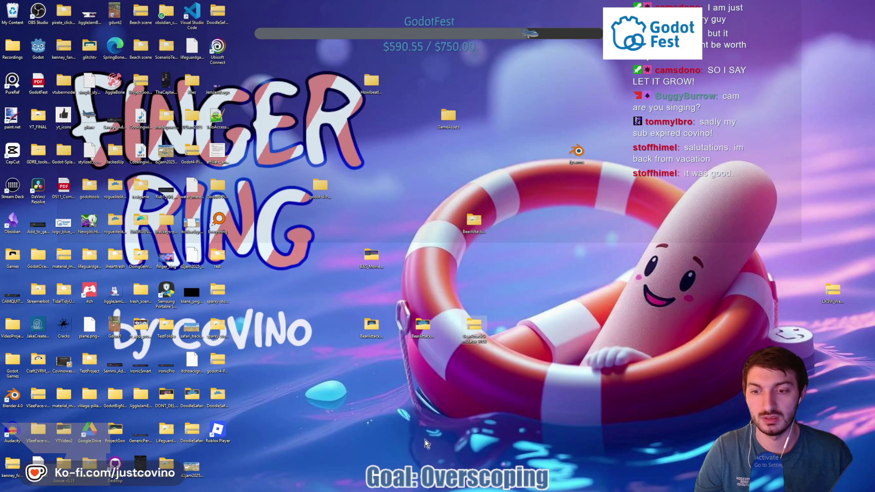
left_click(485, 488)
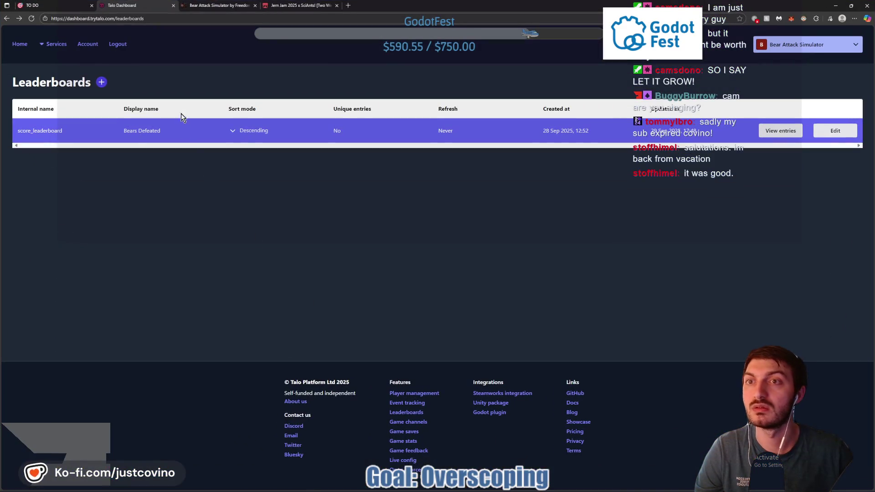
Delete the old web build zip upload on the Bear Attack Simulator itch.io edit page
left_click(240, 6)
left_click(96, 36)
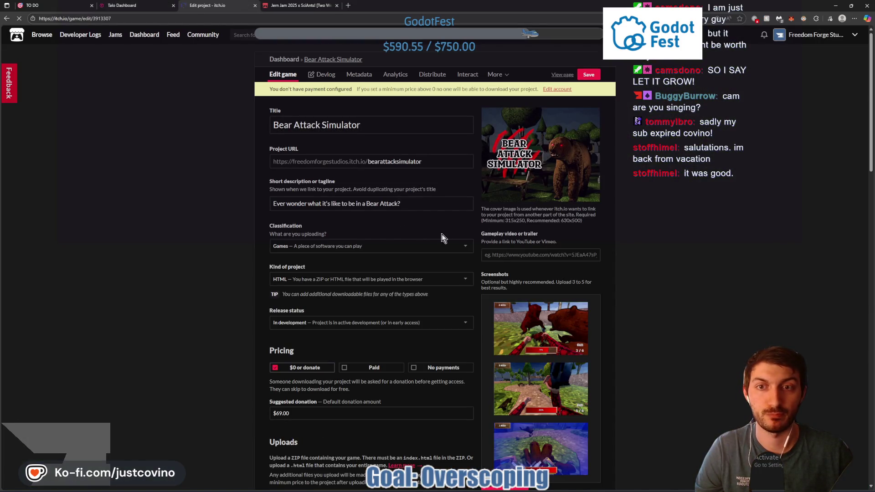
scroll(383, 308, "down", 3)
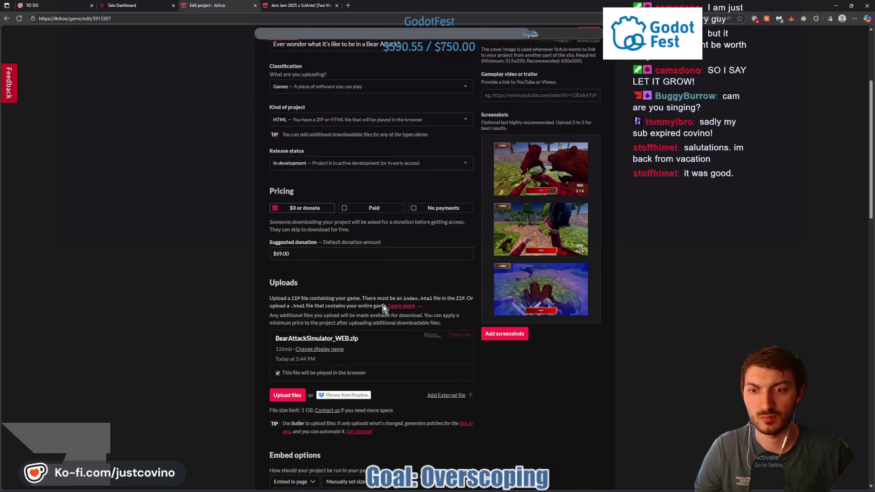
scroll(380, 303, "down", 3)
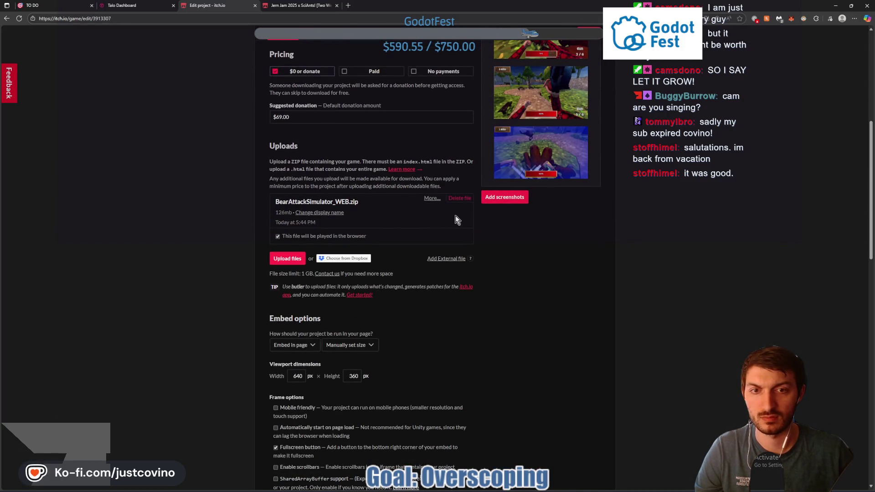
left_click(455, 199)
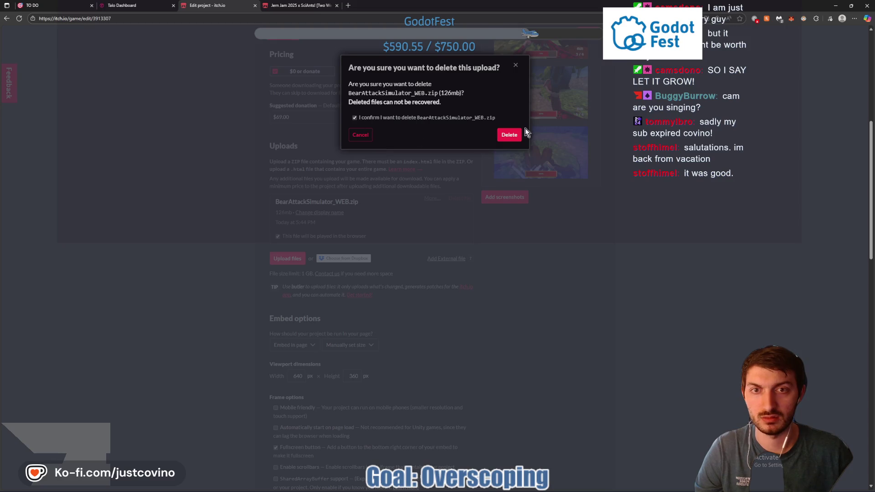
left_click(510, 134)
Upload the new BearAttackSimulator_WEB.zip and mark it to be played in the browser
left_click(288, 201)
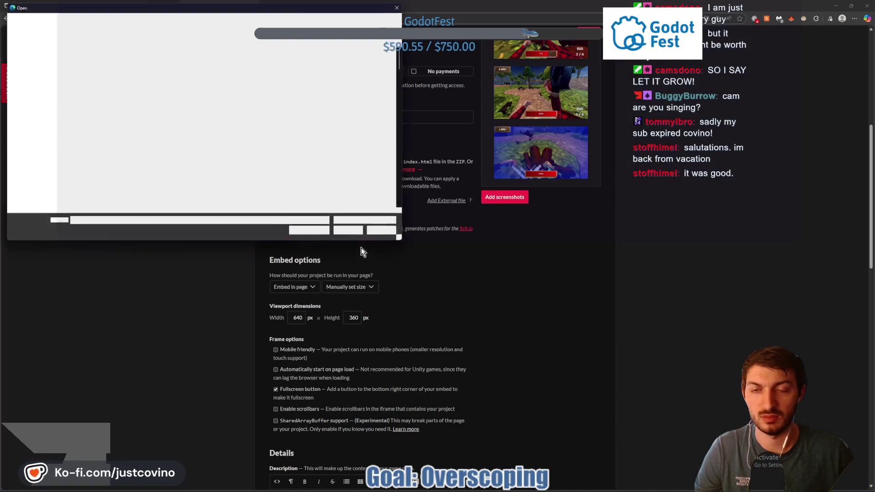
scroll(137, 174, "down", 2)
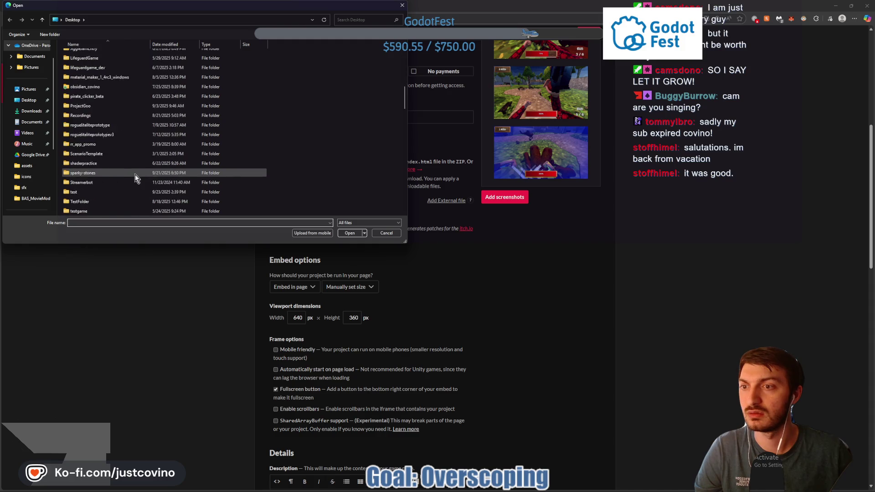
scroll(135, 174, "down", 5)
left_click(106, 192)
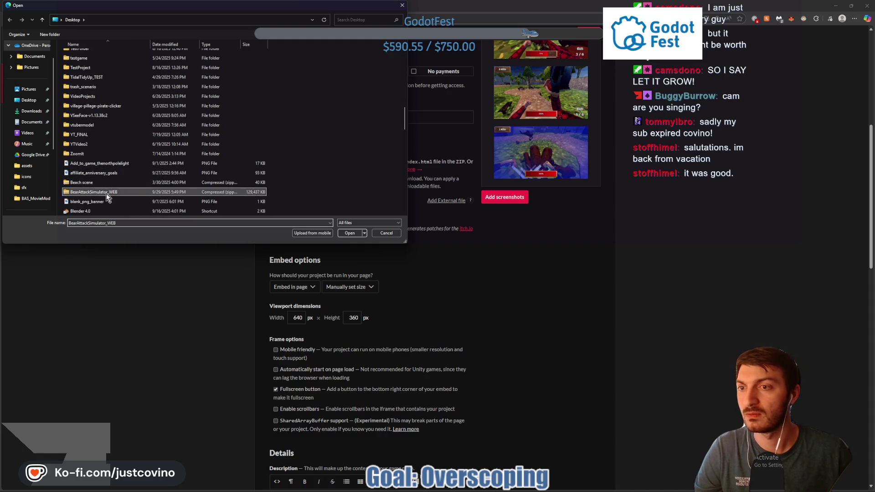
left_click(349, 233)
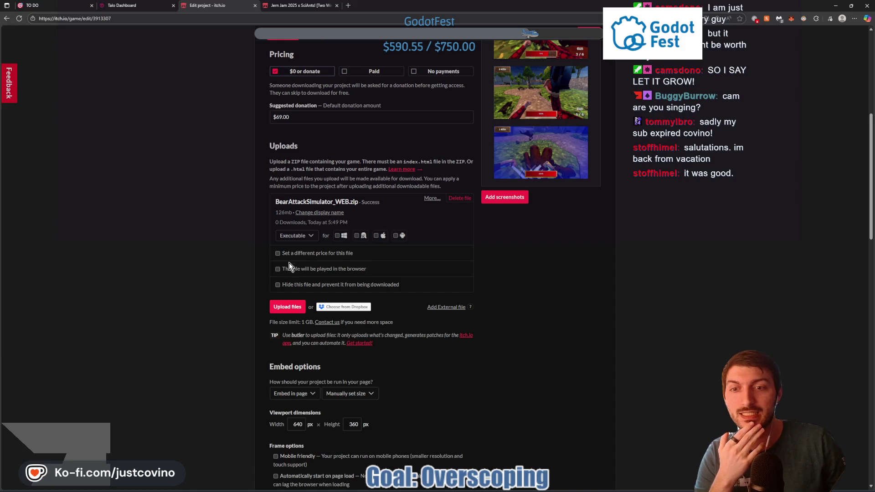
left_click(278, 269)
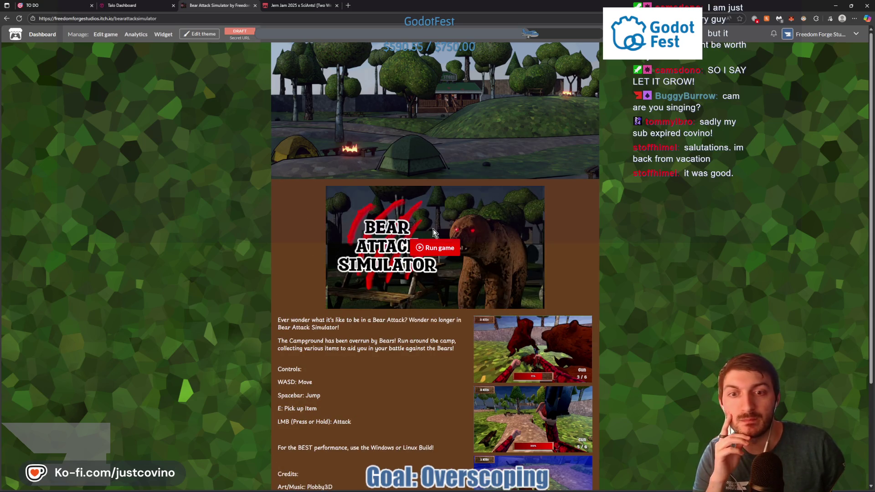
Run the itch.io web build fullscreen, lower the music, enter name DevTest and start
left_click(436, 251)
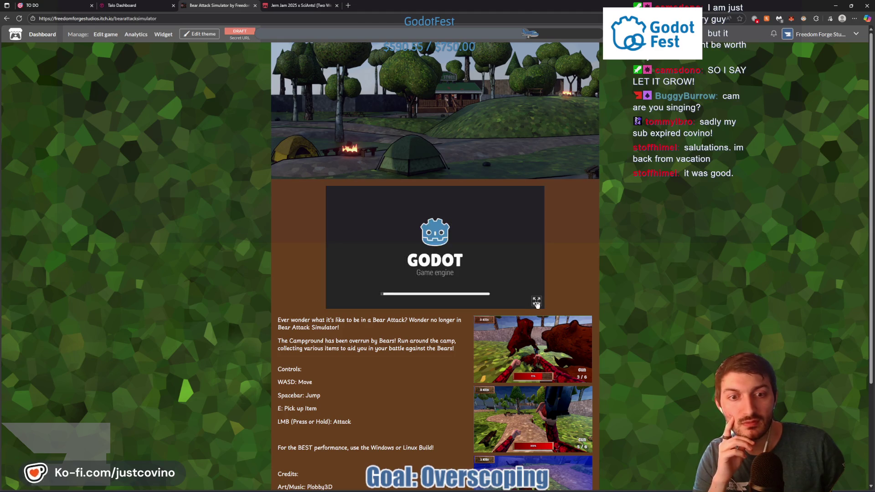
left_click(537, 302)
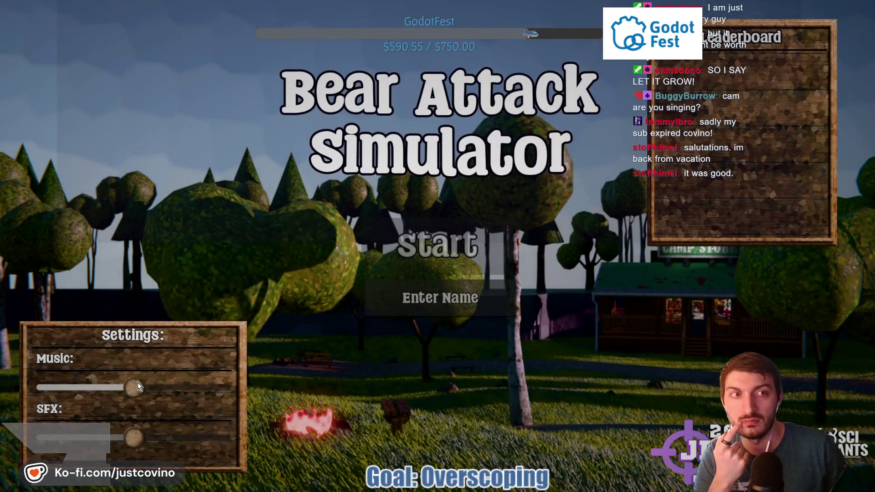
left_click_drag(136, 386, 78, 388)
left_click(454, 297)
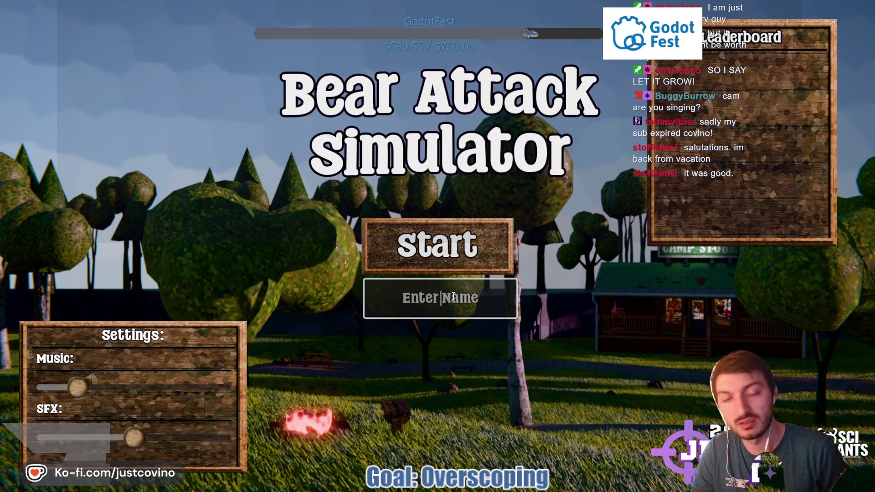
type("DevTest")
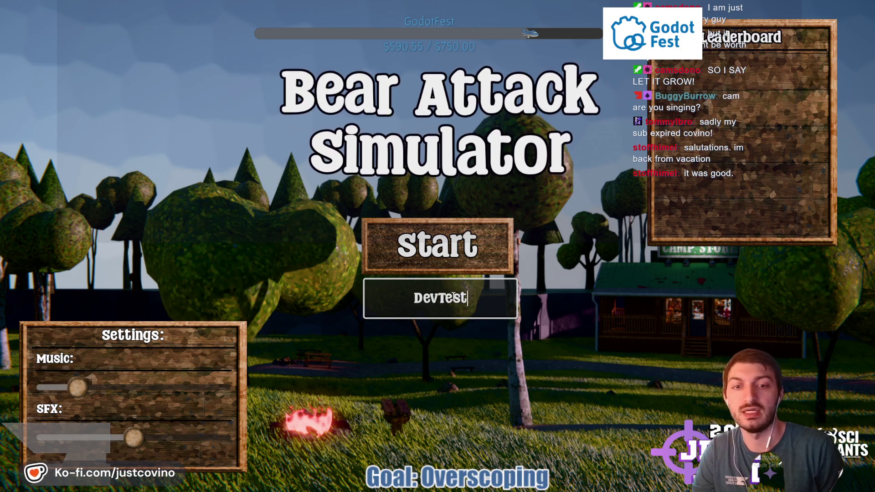
key("Return")
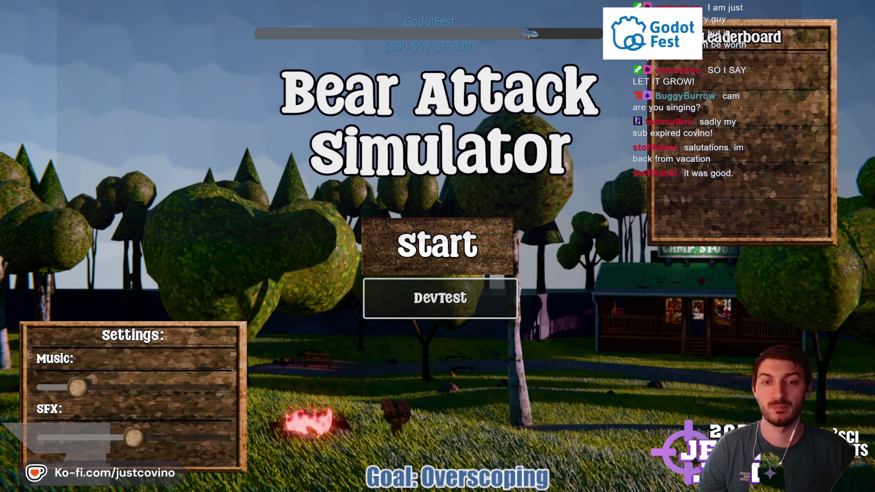
key("Return")
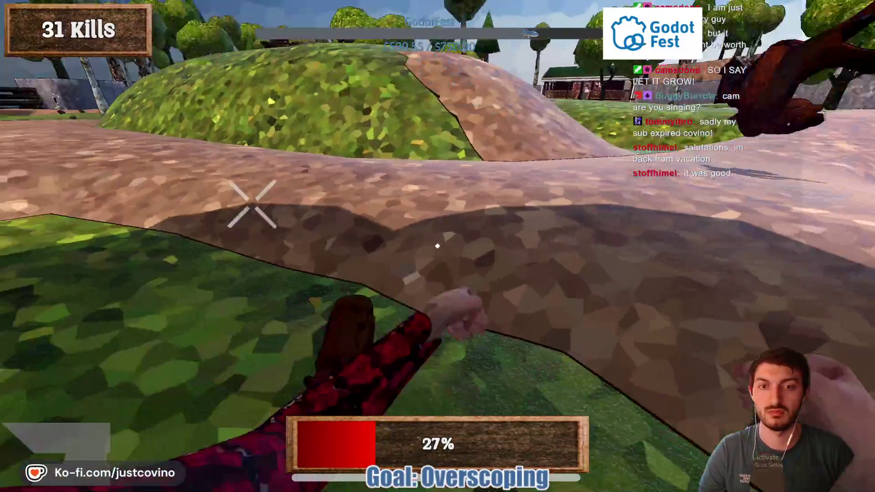
Keep punching bears around the cabin, path and tents until the round ends at 46
left_click(438, 247)
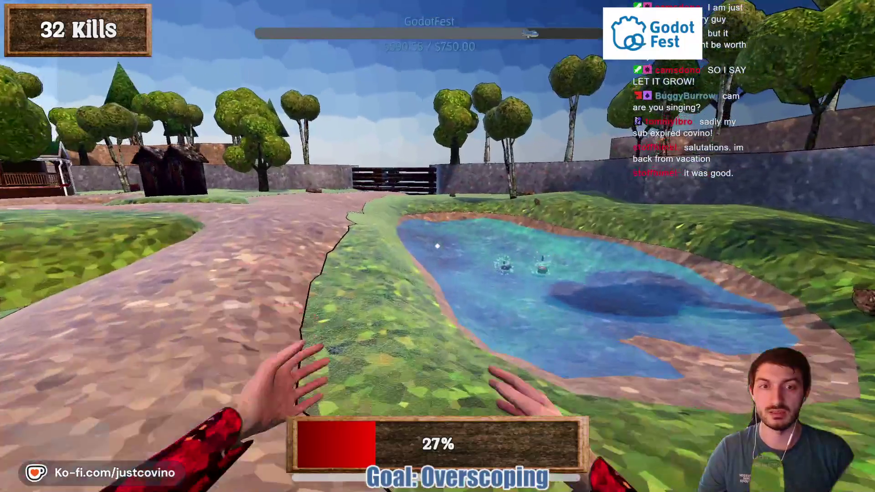
left_click(437, 246)
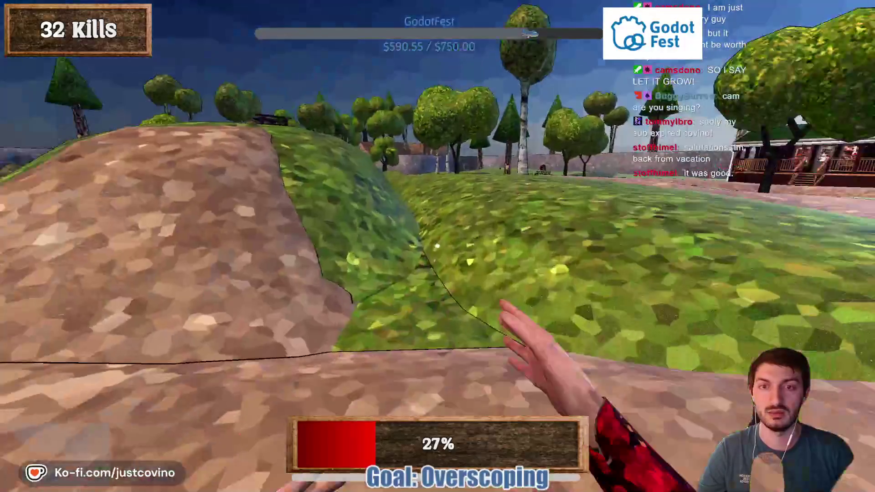
left_click(438, 246)
left_click(437, 246)
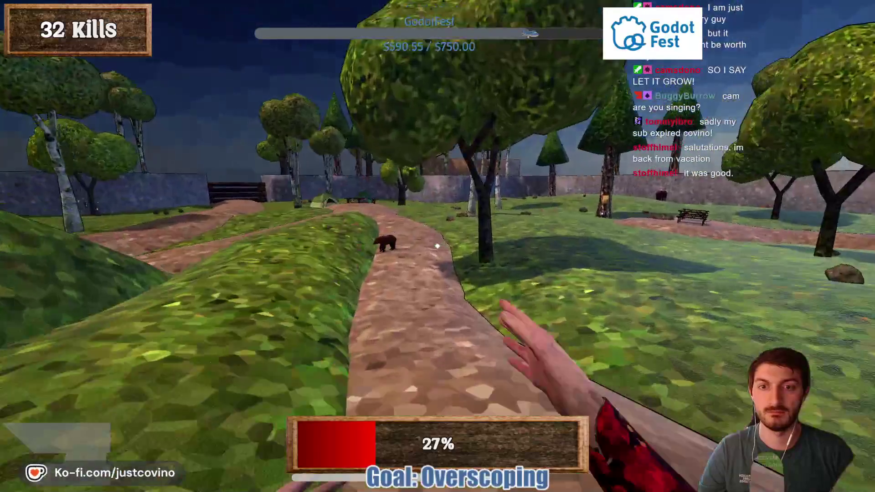
left_click(438, 246)
left_click(438, 246)
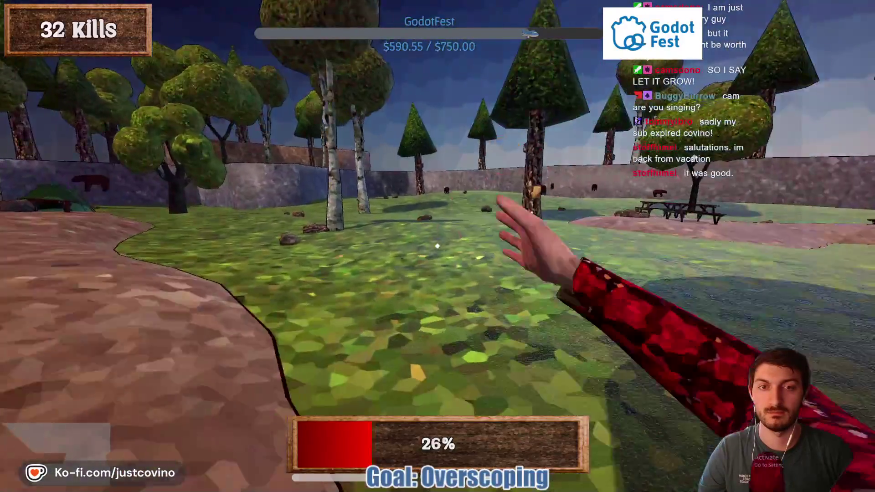
left_click(438, 246)
left_click(438, 246)
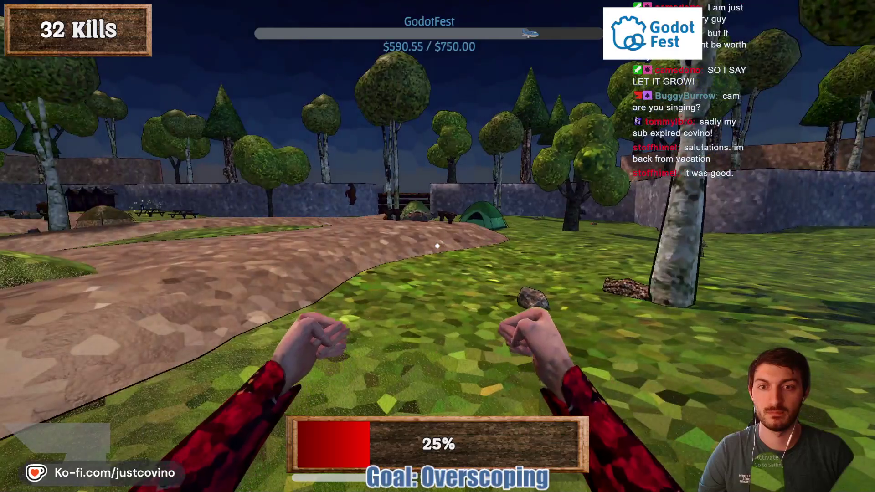
left_click(437, 247)
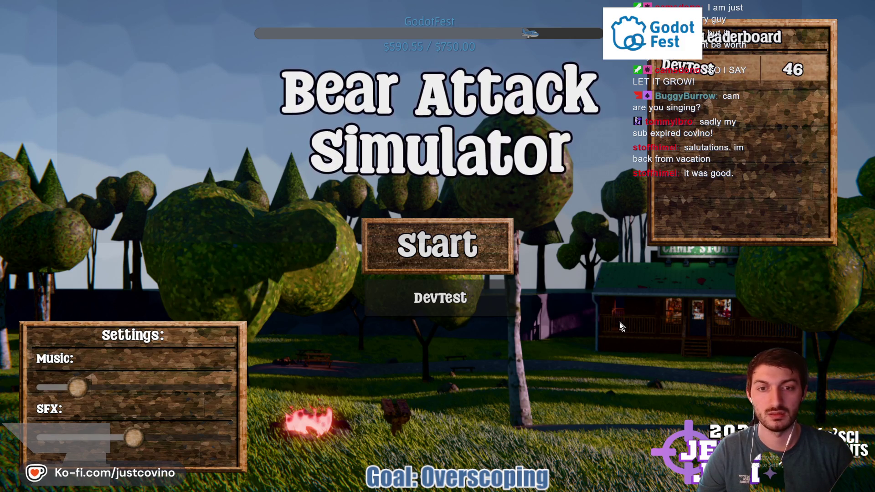
Exit fullscreen and confirm Talo's Bears Defeated leaderboard lists DevTest with 46
key("Escape")
left_click(19, 18)
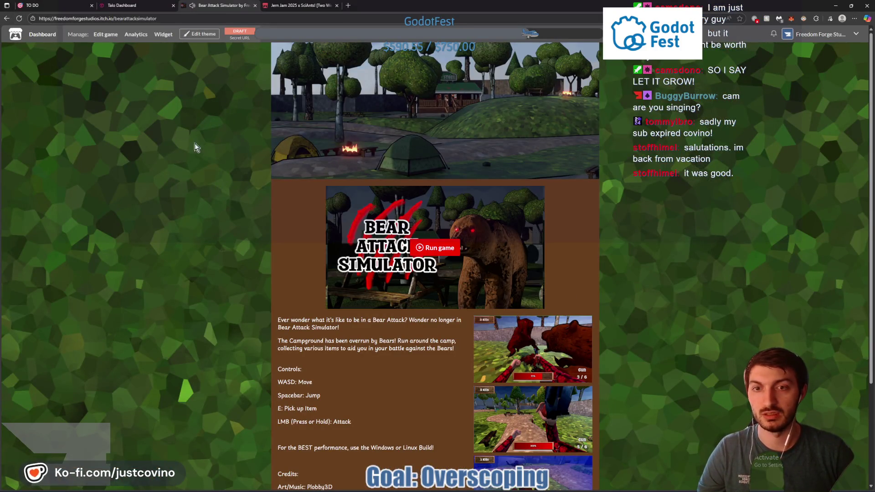
left_click(122, 5)
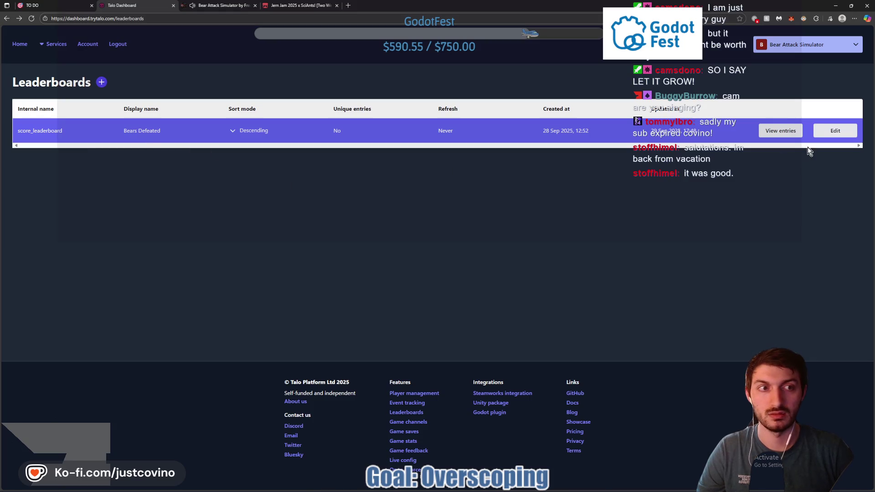
left_click(780, 130)
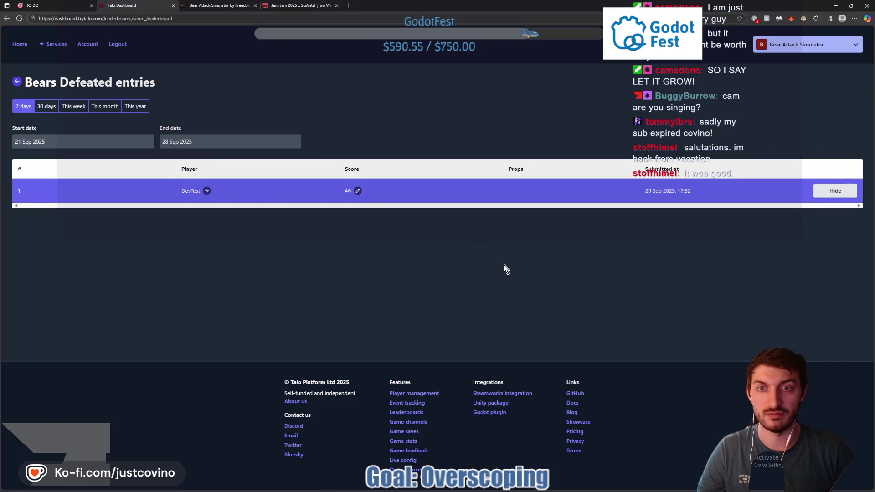
left_click(836, 5)
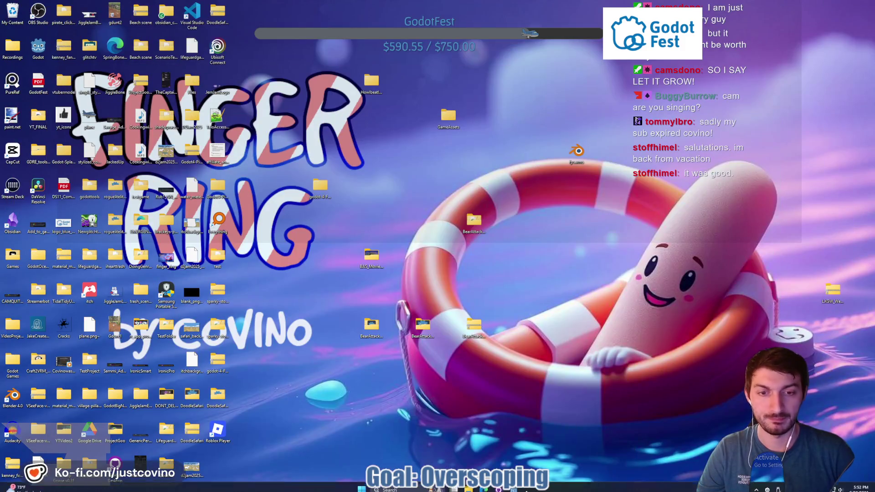
Delete the old executable from the BearAttackSimulator_WINDOWS folder
left_click(514, 489)
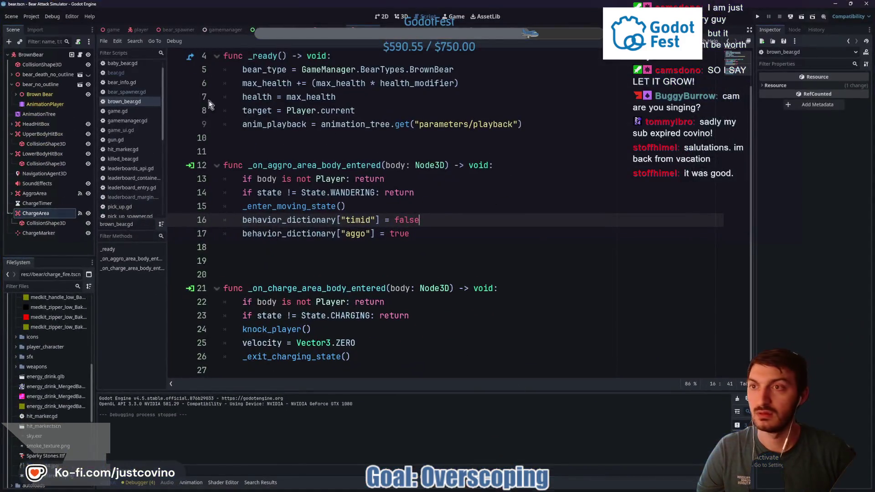
left_click(468, 489)
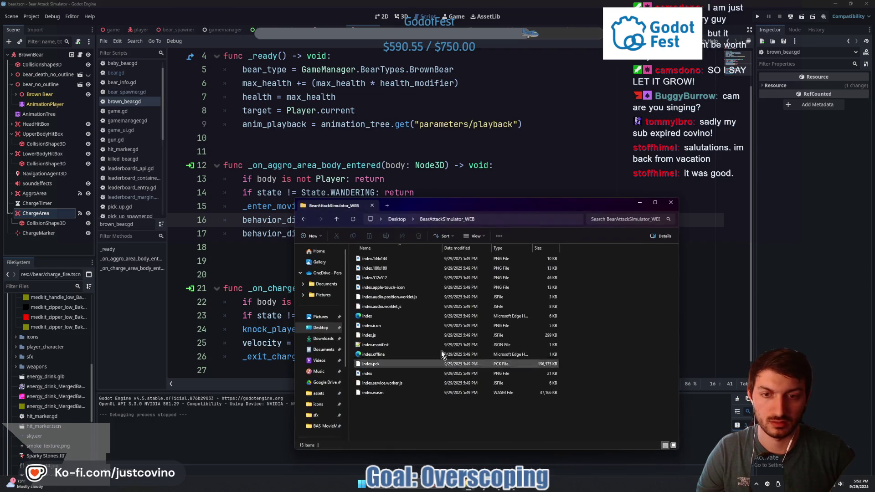
left_click(321, 328)
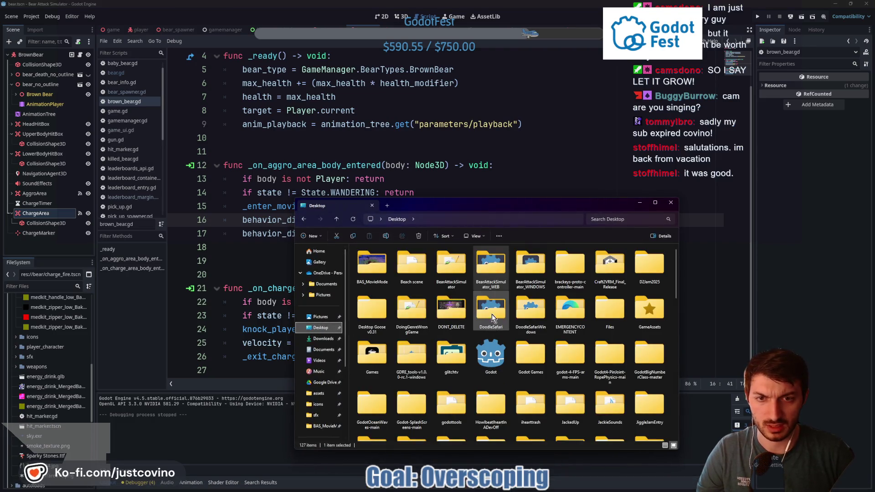
double_click(524, 269)
left_click_drag(400, 311, 384, 255)
left_click(419, 236)
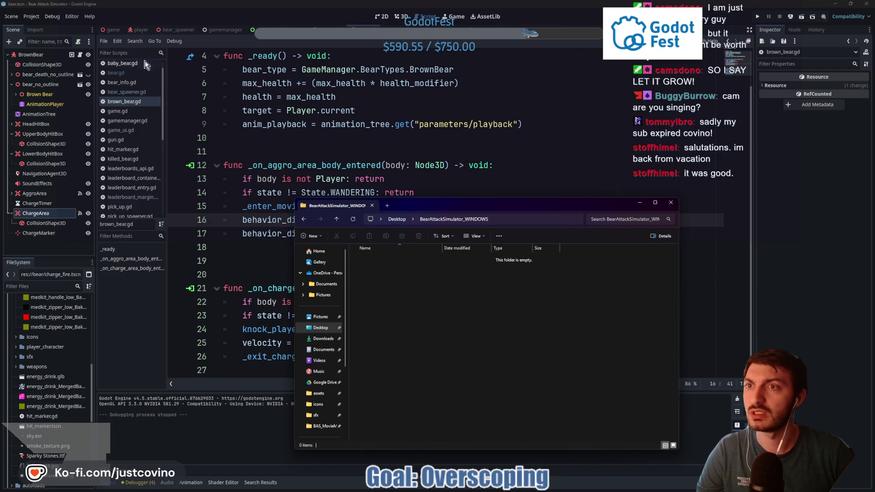
Export the Windows Desktop preset into BearAttackSimulator_WINDOWS as a 290,969 KB application
left_click(28, 15)
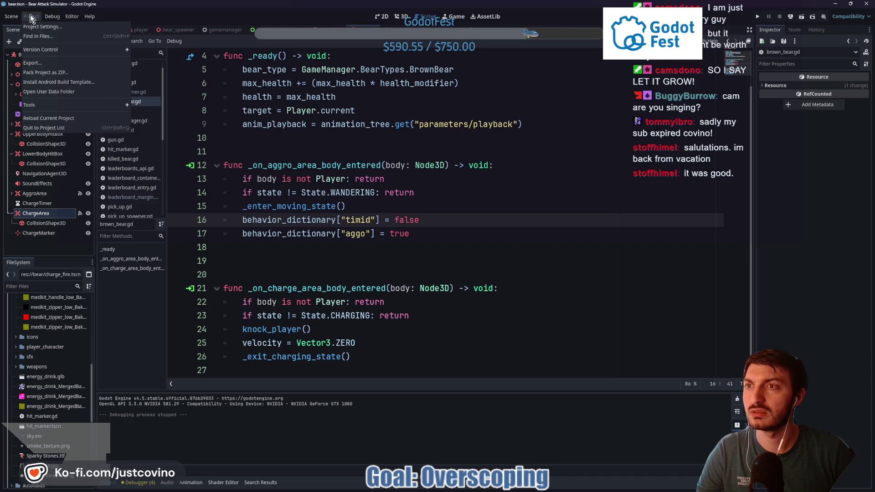
left_click(31, 60)
left_click(258, 128)
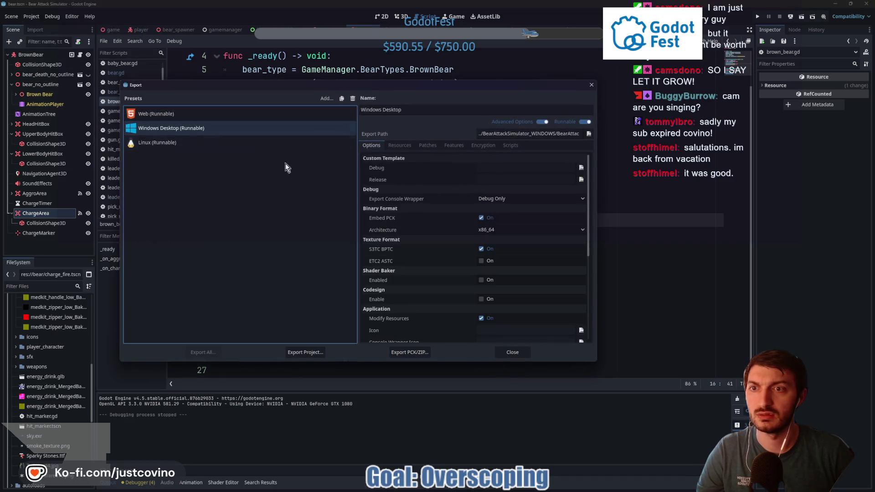
left_click(307, 351)
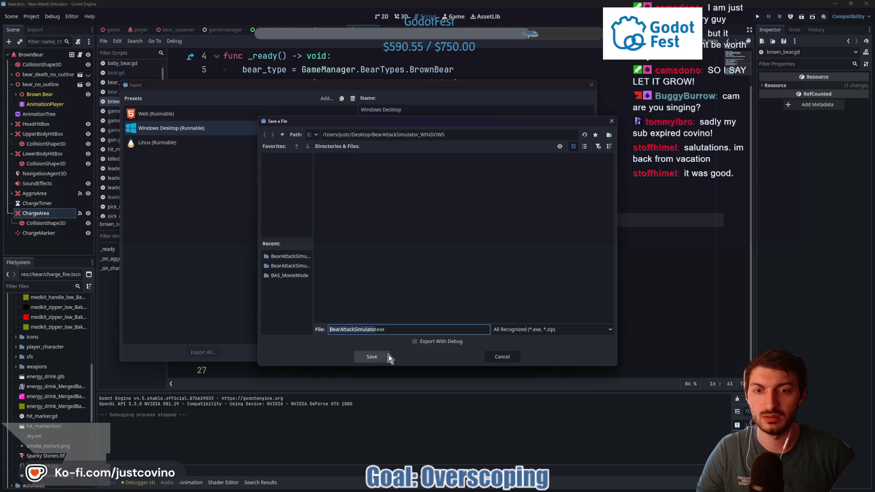
left_click(376, 358)
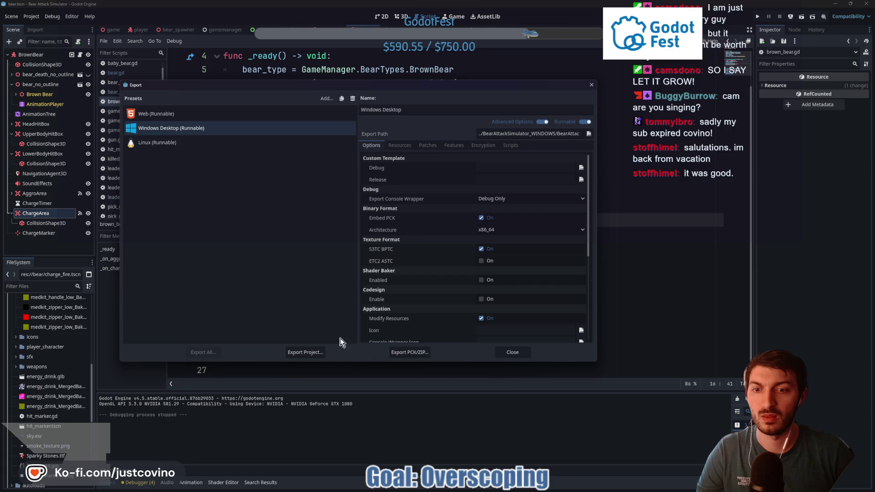
left_click(512, 352)
left_click(835, 4)
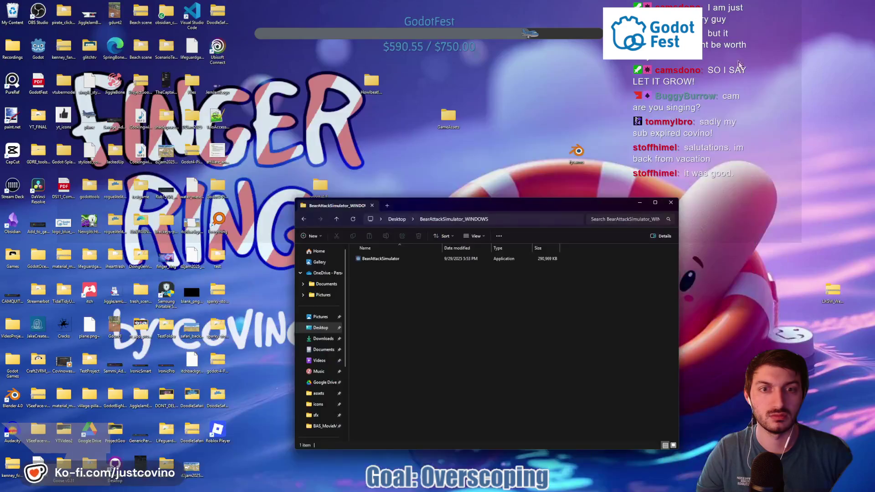
Launch BearAttackSimulator.exe maximized, lower the music and start playing as windowsTest
double_click(381, 260)
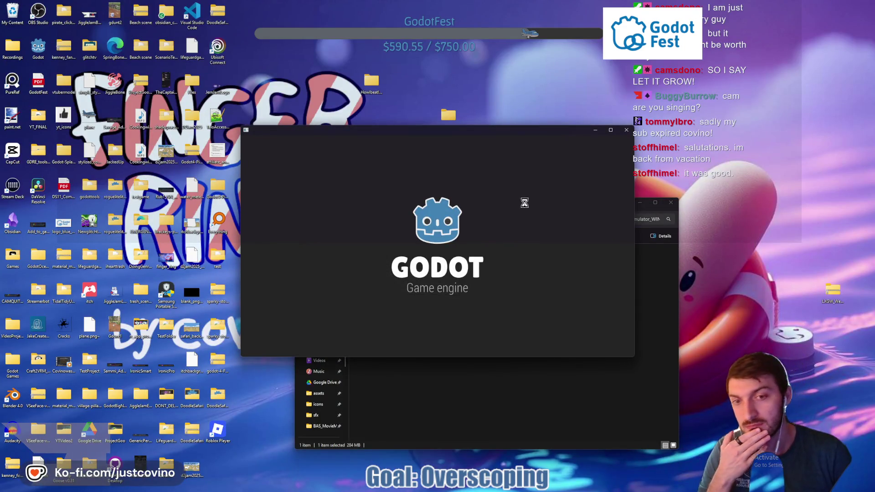
left_click(610, 131)
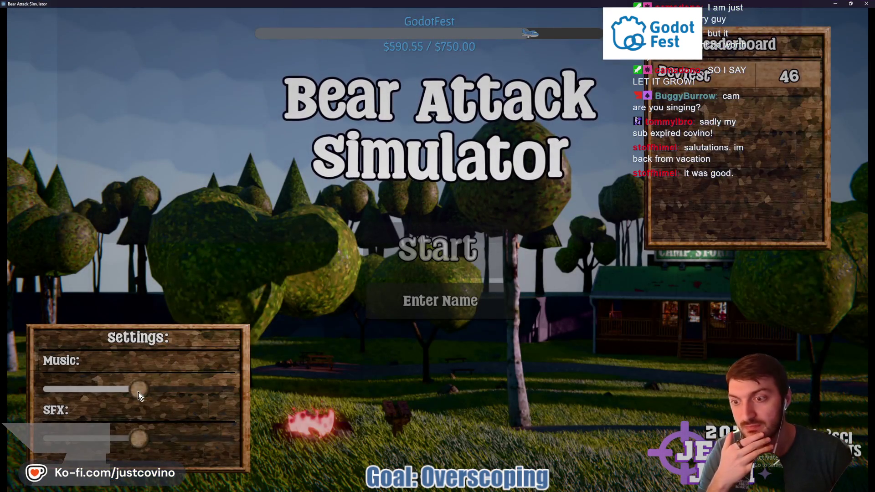
left_click_drag(138, 392, 89, 393)
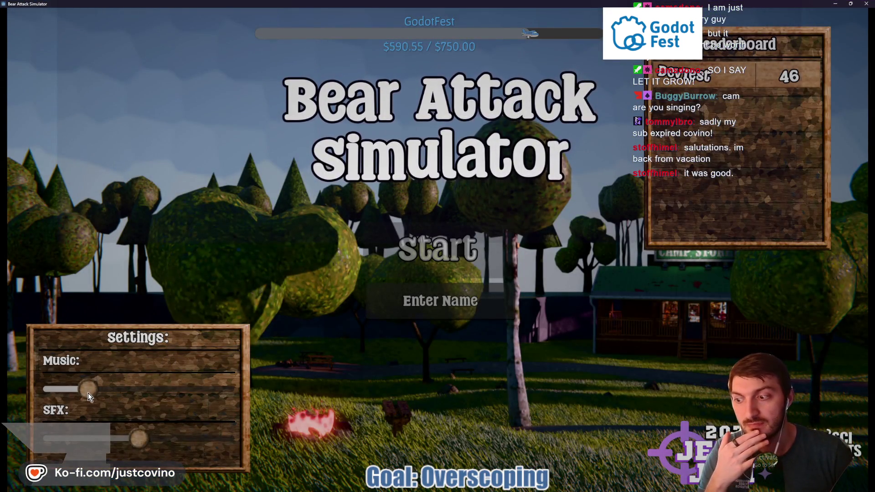
left_click(417, 310)
type("windowsTest")
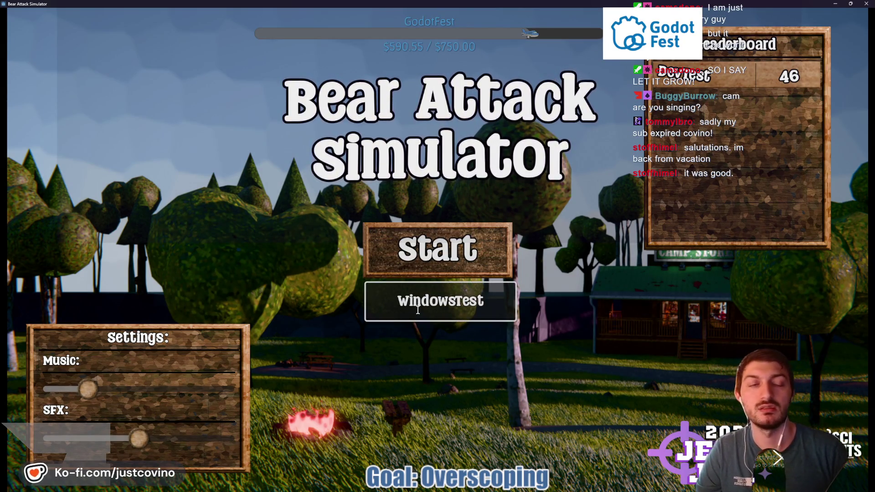
left_click(428, 262)
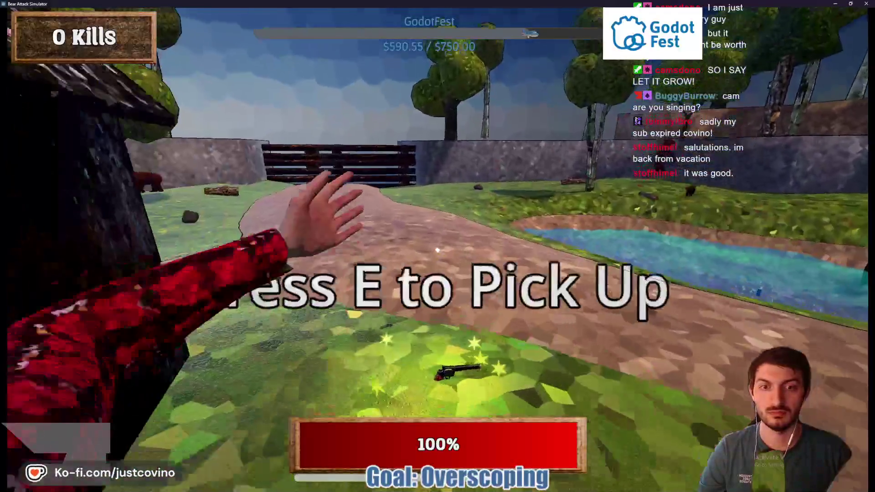
Pick up the revolver and fight bears until death, killing a Brown Bear and Baby Bear
key("e")
left_click(437, 250)
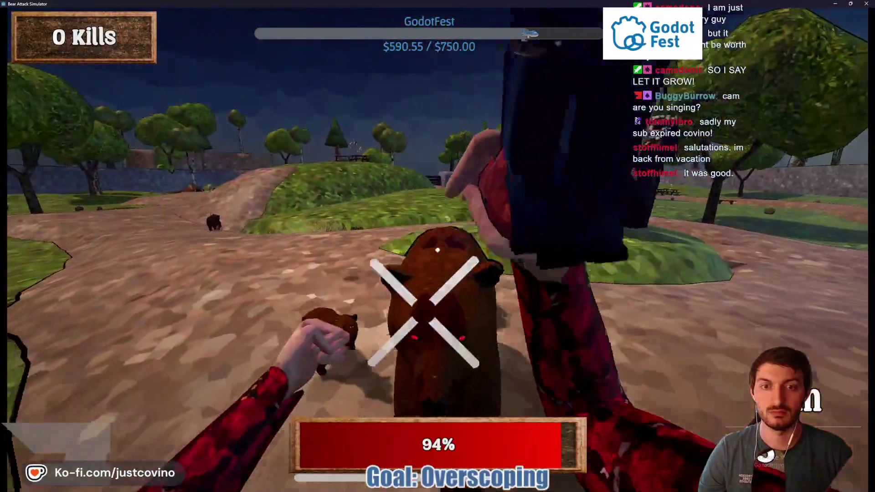
left_click(437, 250)
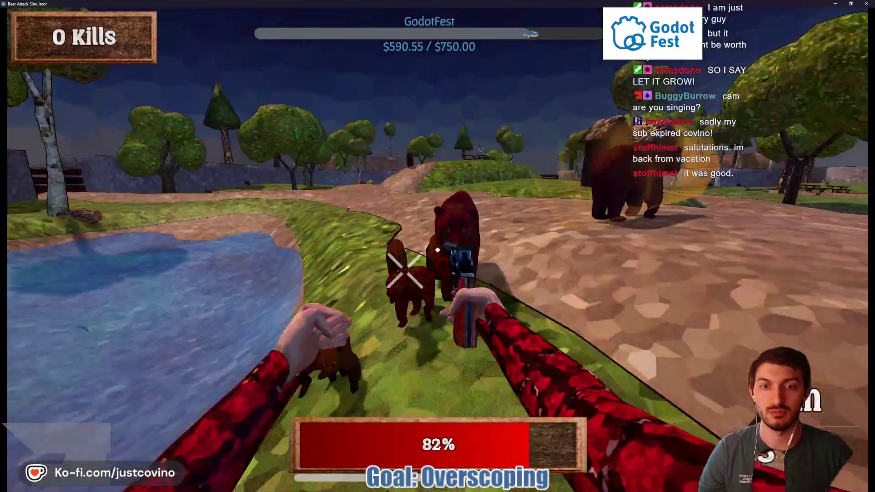
left_click(437, 250)
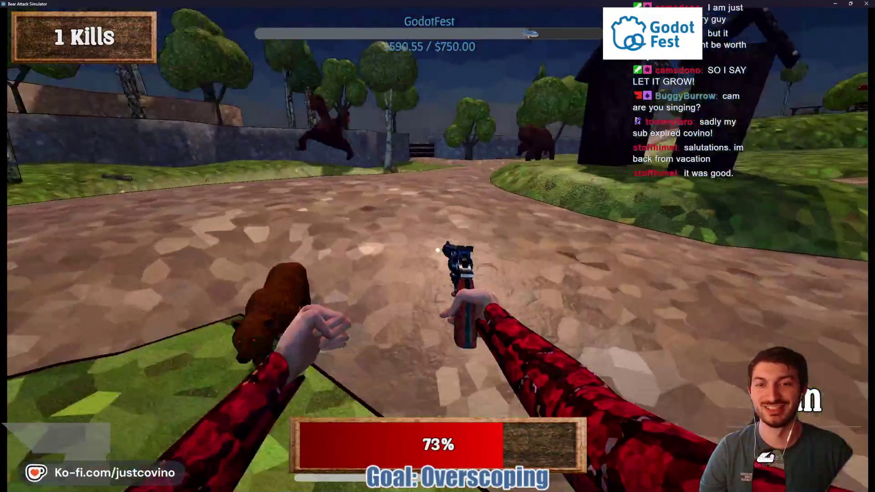
left_click(437, 250)
left_click(437, 250)
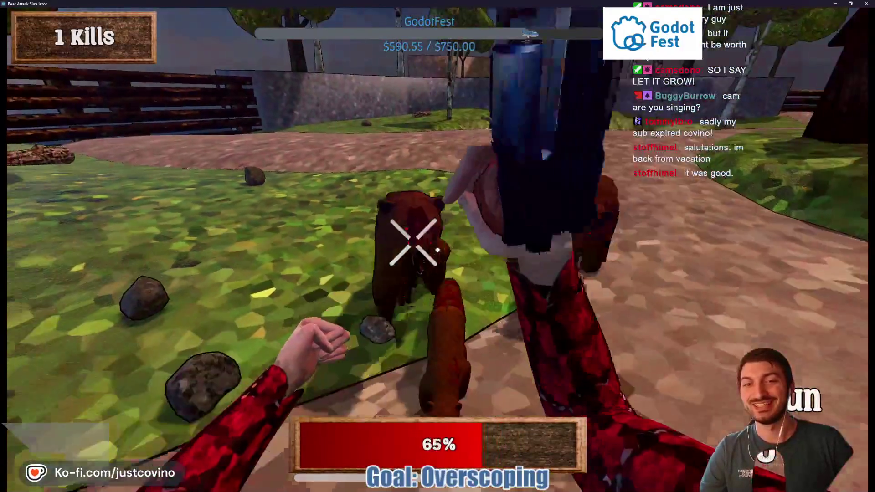
left_click(438, 250)
left_click(437, 250)
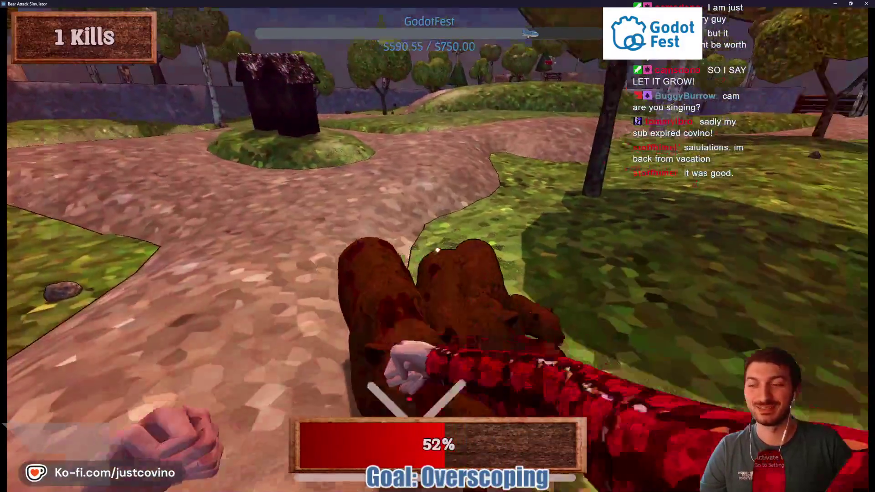
left_click(437, 249)
left_click(438, 250)
left_click(437, 250)
left_click(437, 250)
left_click(438, 250)
left_click(437, 250)
left_click(437, 250)
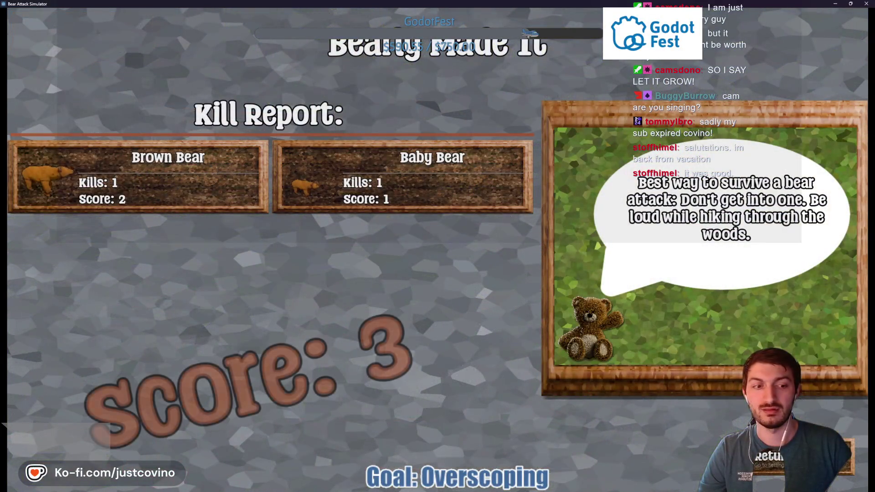
Return from the Kill Report to the menu showing two windowsTest scores of 3 below DevTest's 46
left_click(773, 453)
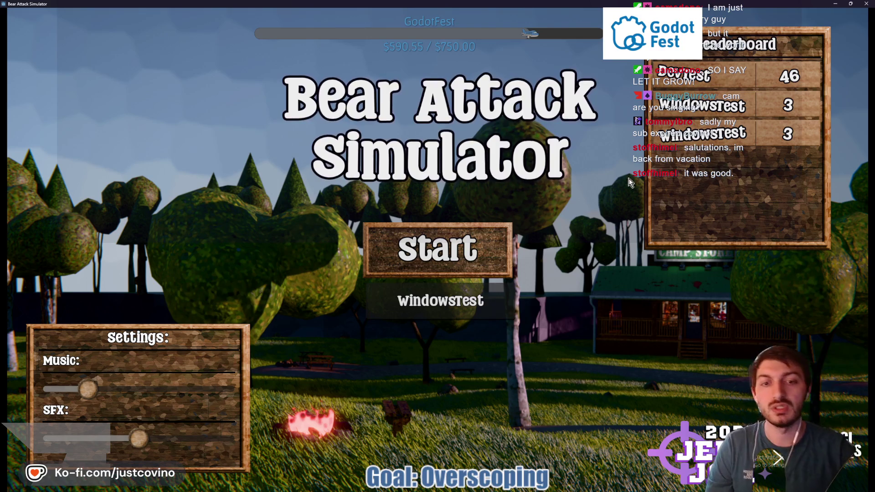
Delete the last letter of the player name and start a new round
left_click(484, 308)
key("BackSpace")
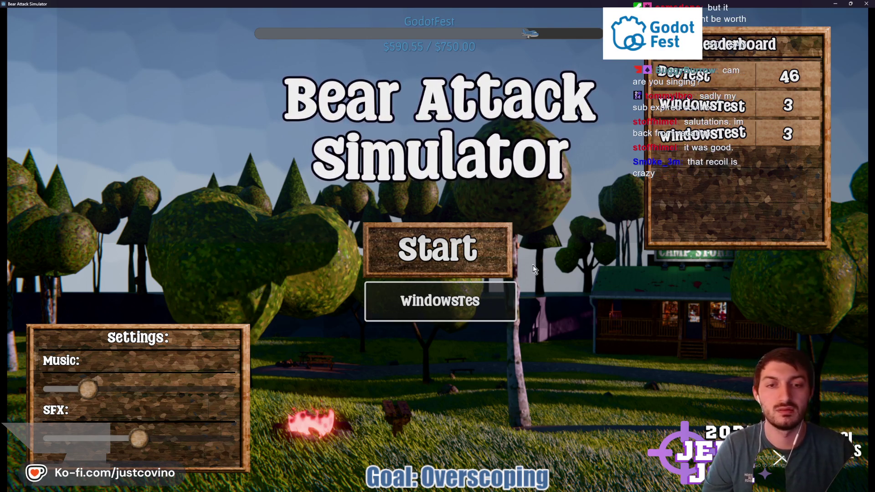
left_click(501, 259)
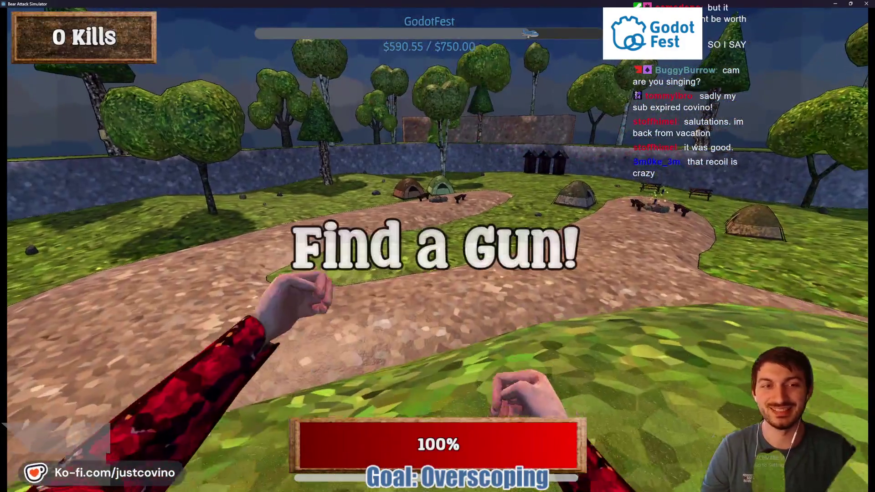
Walk past the campfire and through the trees to the bears by the fence
key("w")
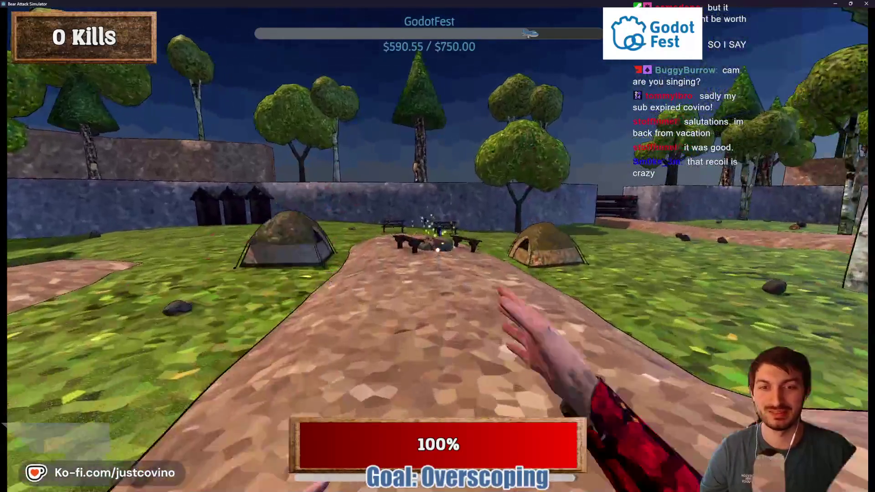
key("w")
key("w")
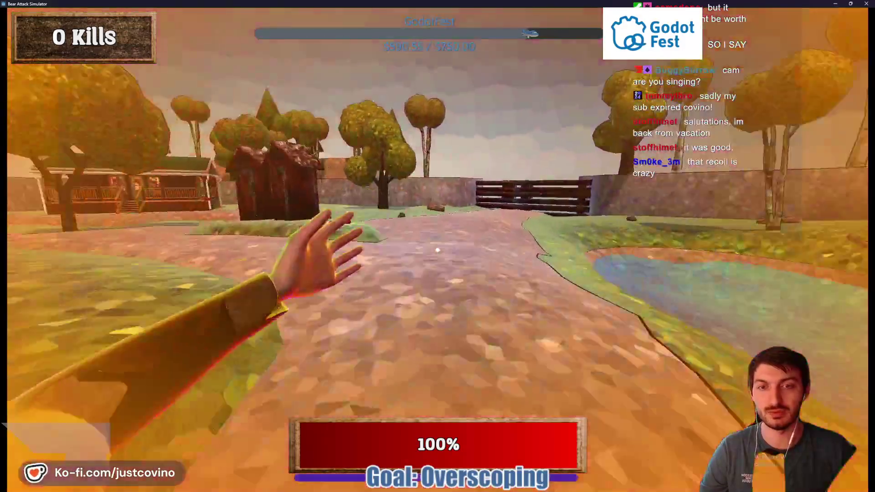
key("w")
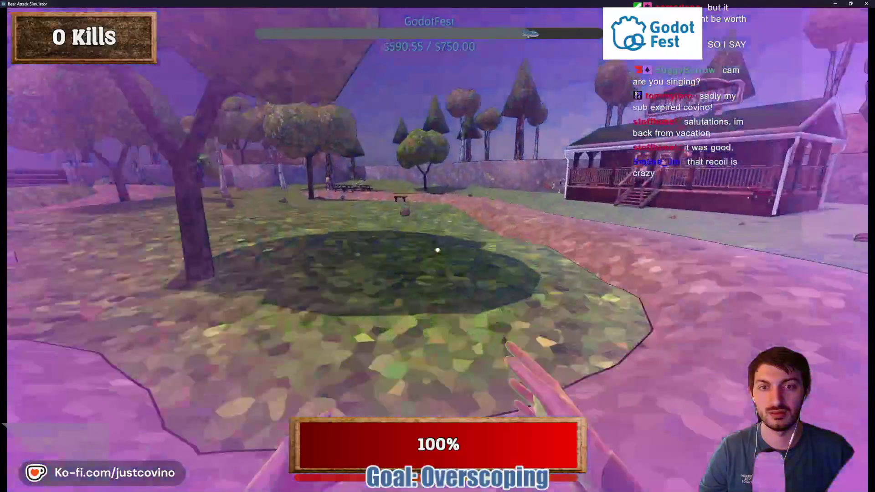
key("w")
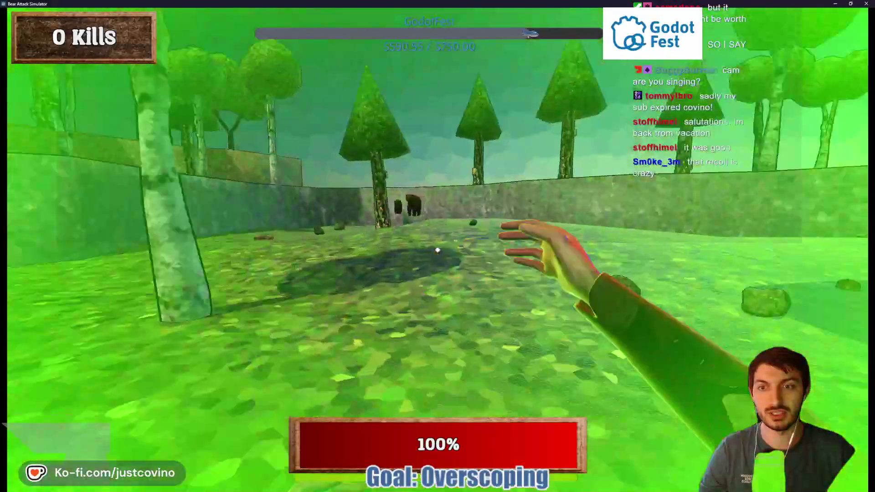
key("w")
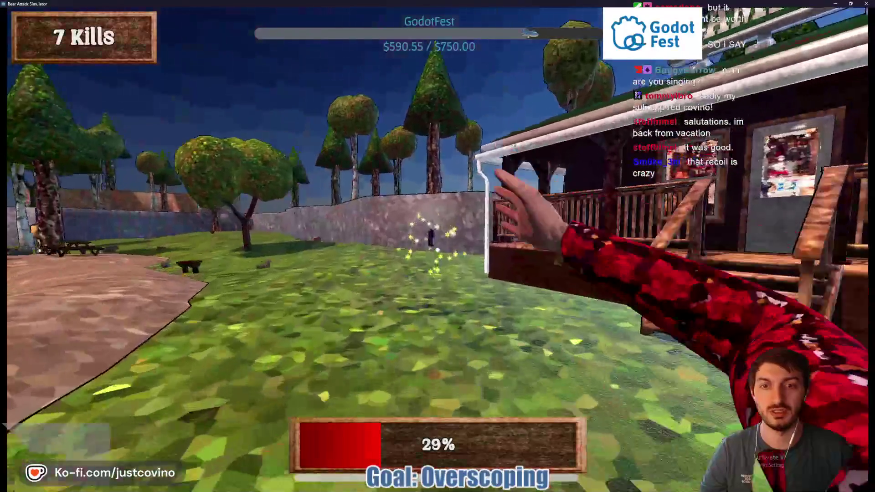
key("w")
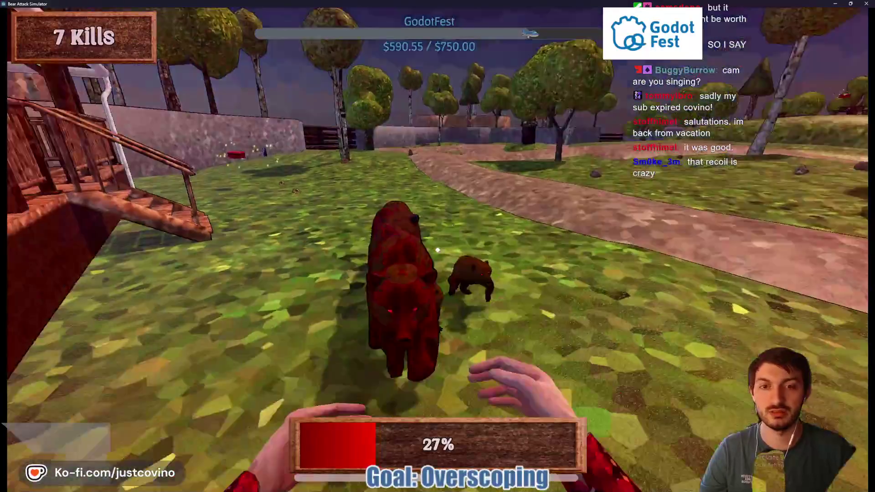
Punch bears until the player dies: 9 brown and 6 baby bears, score 24
left_click(438, 250)
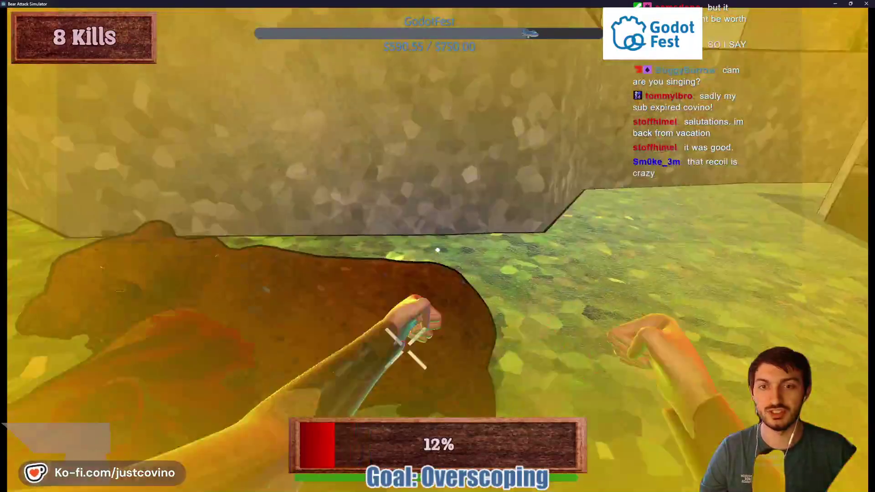
left_click(438, 250)
left_click(437, 250)
left_click(438, 250)
left_click(438, 250)
key("w")
key("w")
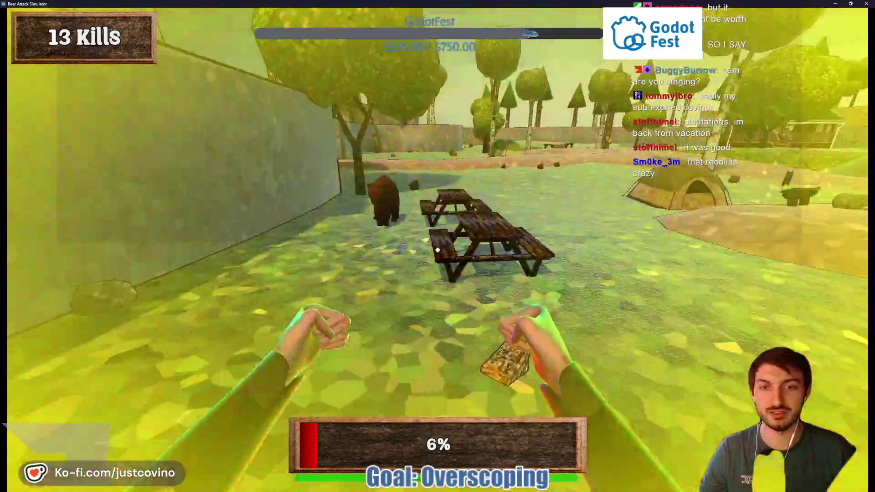
left_click(438, 250)
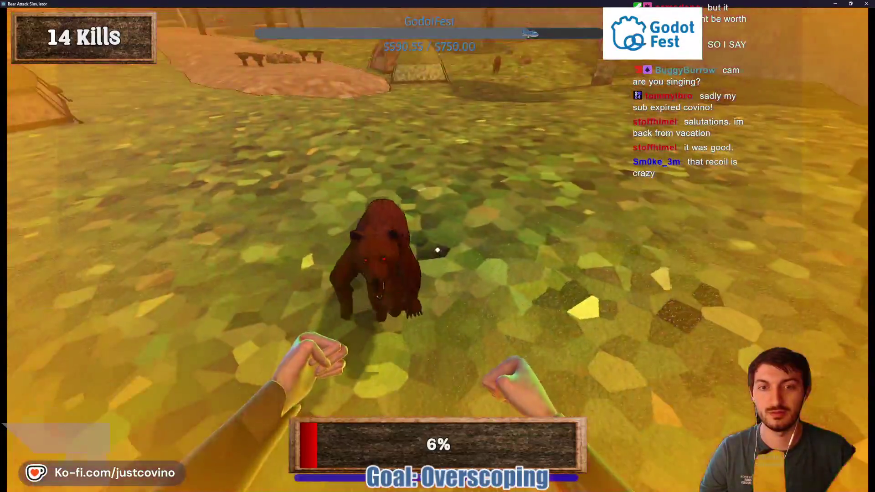
left_click(438, 250)
left_click(437, 250)
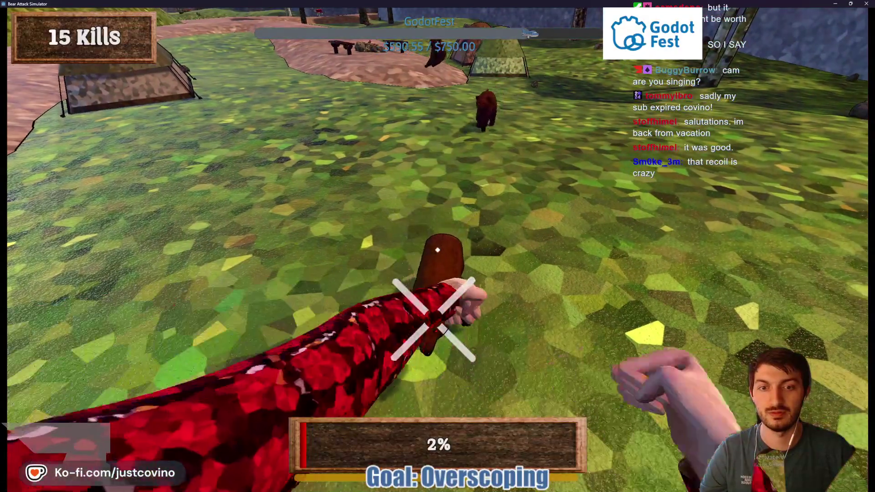
left_click(438, 250)
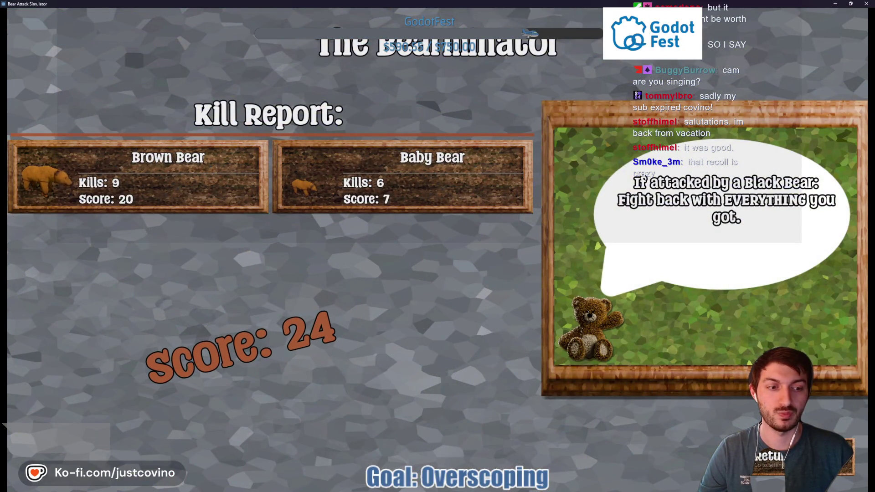
Confirm the 24 score ranks second on the menu leaderboard, quit the game, close the build folder
left_click(778, 458)
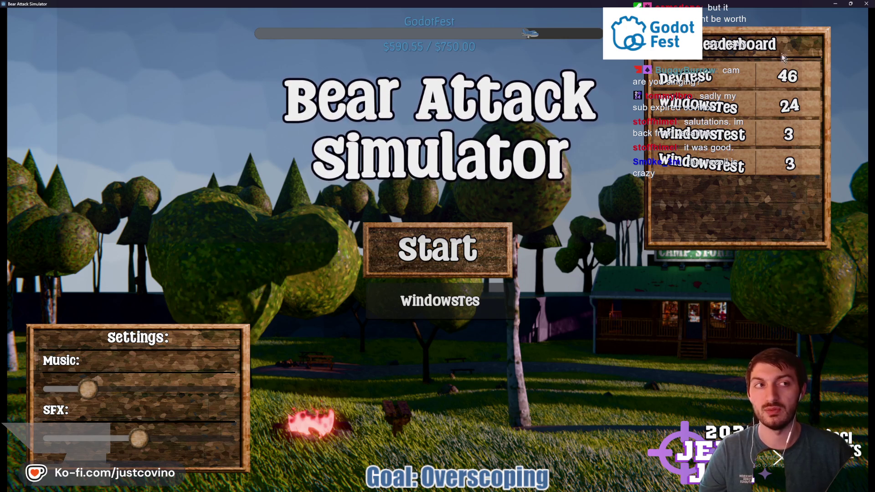
key("alt+F4")
left_click(413, 293)
left_click(671, 203)
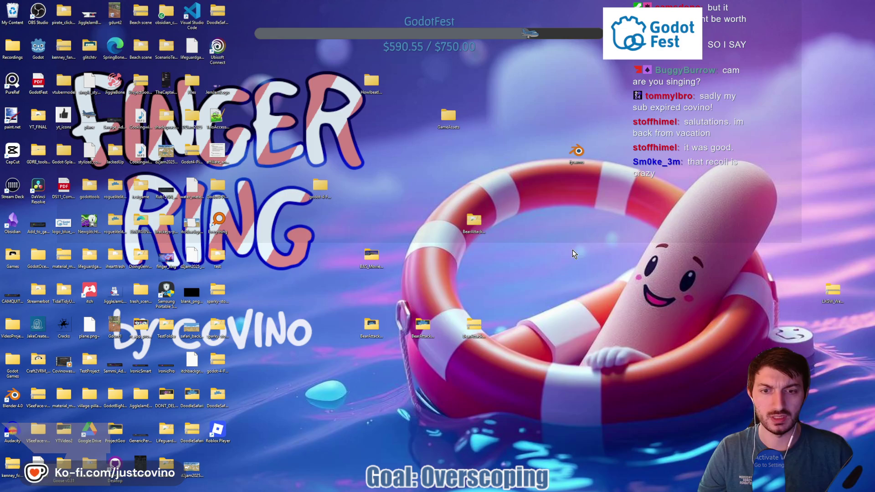
Zip the build folder as BearAttackSimulator_WINDOWS and move it beside the other Bear Attack files
right_click(374, 337)
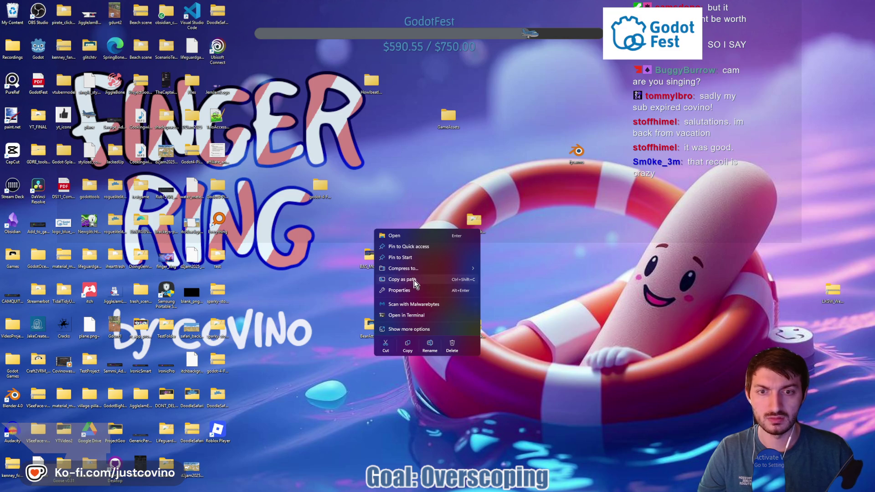
left_click(484, 272)
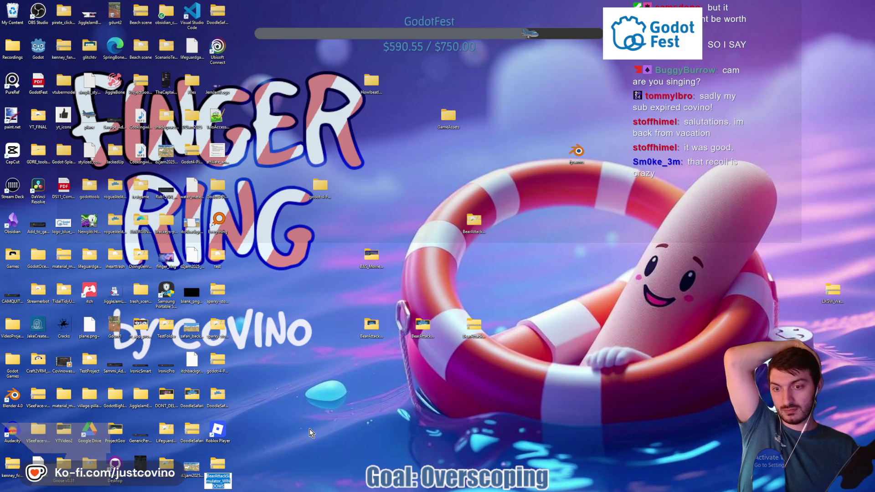
left_click_drag(218, 474, 436, 379)
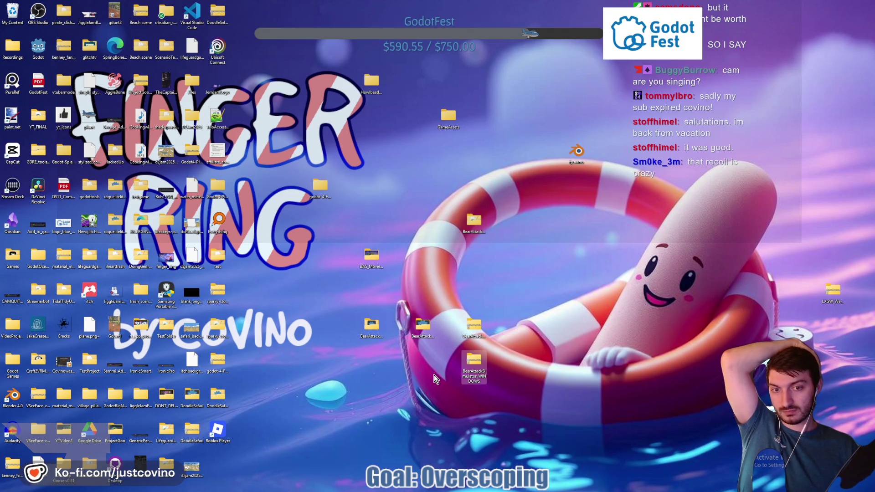
mouse_move(489, 488)
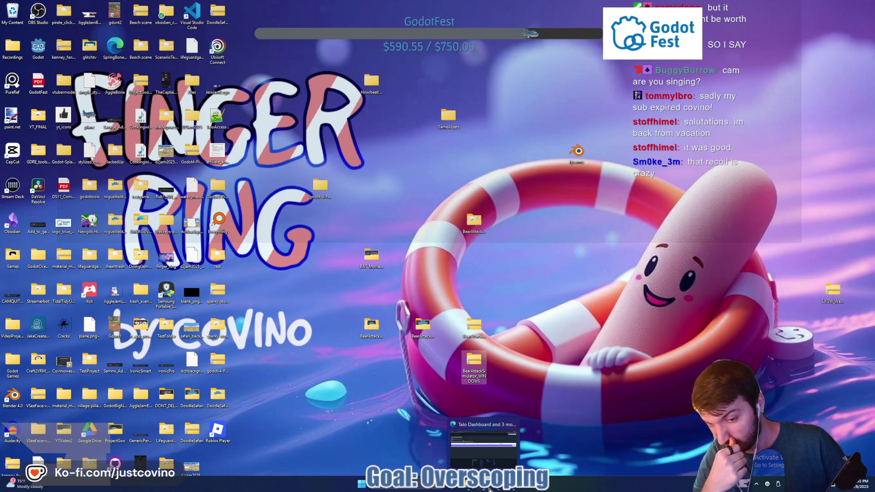
left_click(484, 445)
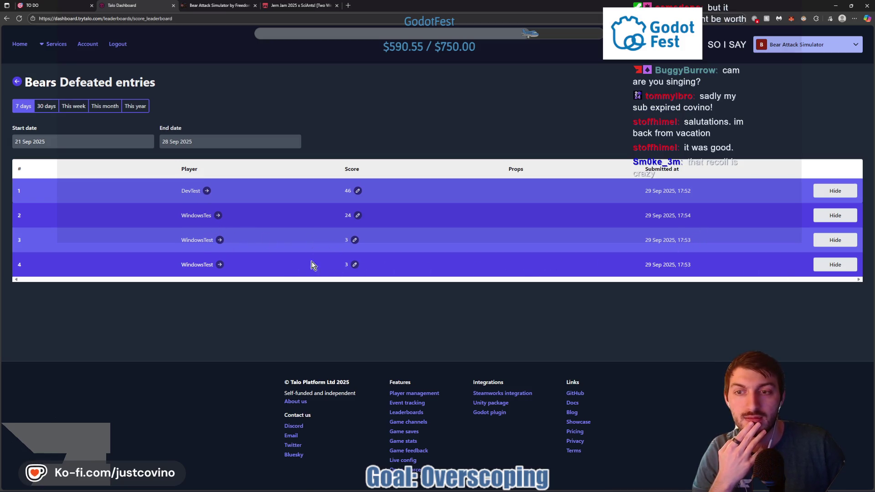
Open Bear Attack Simulator's itch.io edit page and begin a new file upload
left_click(223, 6)
left_click(97, 37)
scroll(287, 246, "down", 4)
scroll(243, 253, "down", 2)
left_click(280, 306)
Upload BearAttackSimulator_WINDOWS.zip from the Desktop and mark it as a Windows download
scroll(152, 157, "down", 10)
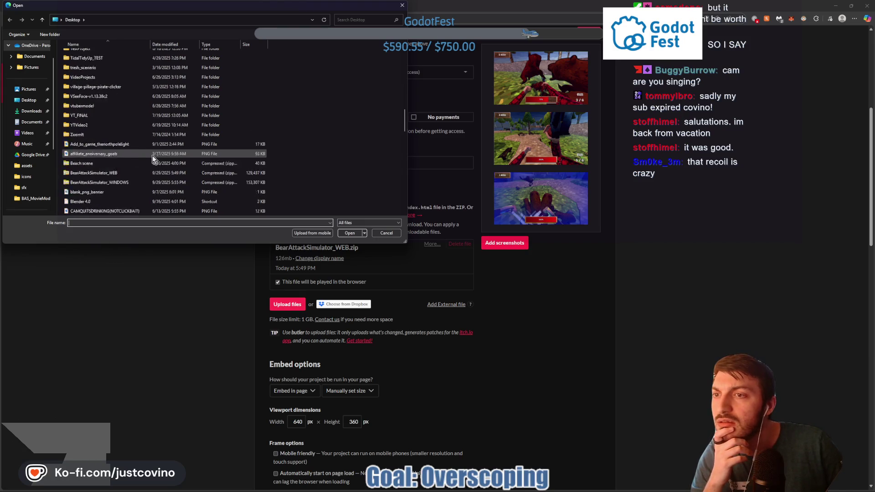
scroll(153, 155, "down", 3)
left_click(118, 125)
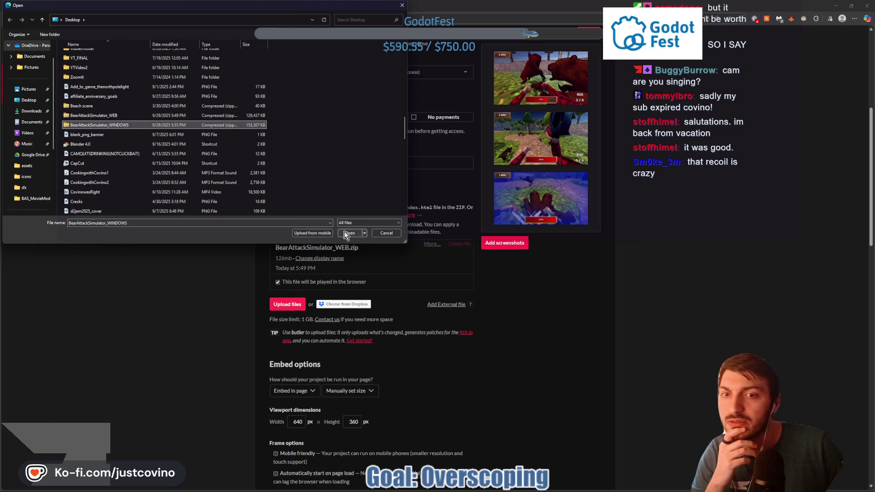
left_click(347, 234)
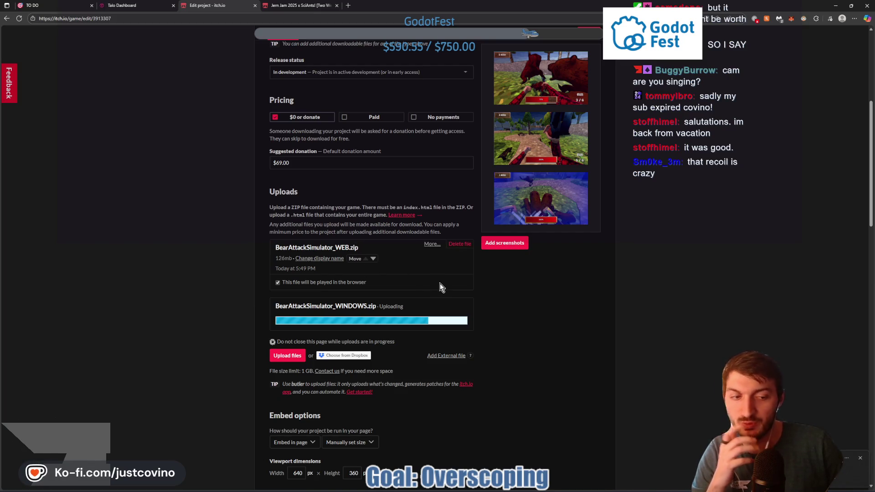
left_click(337, 340)
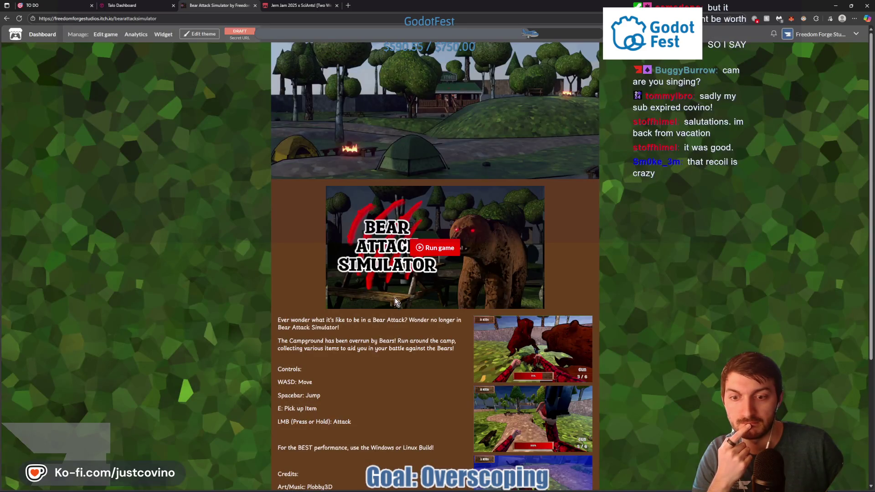
scroll(429, 255, "down", 4)
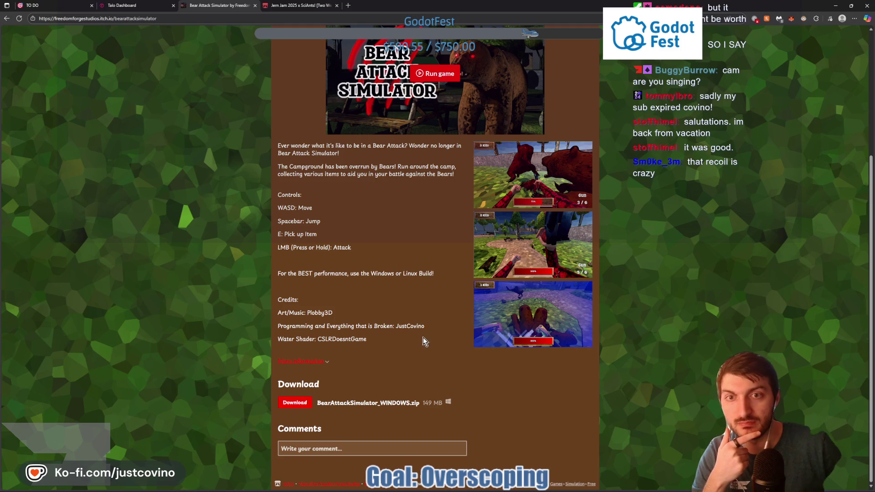
scroll(422, 337, "up", 3)
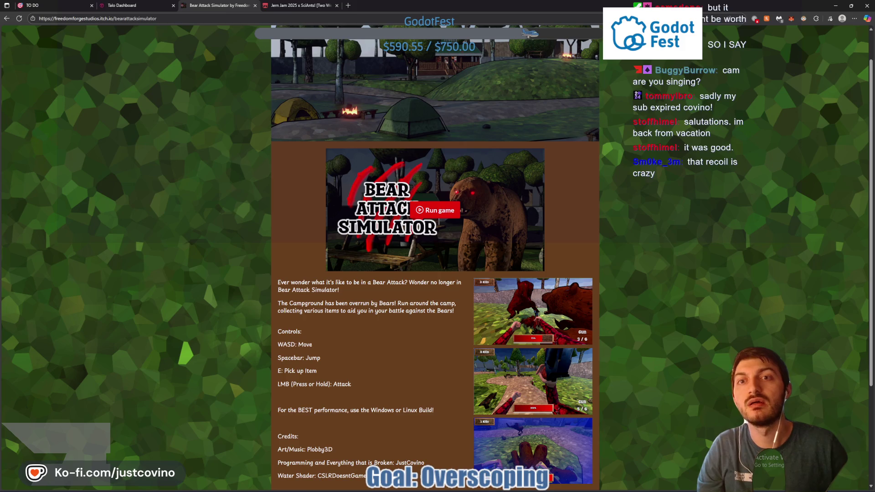
left_click(296, 6)
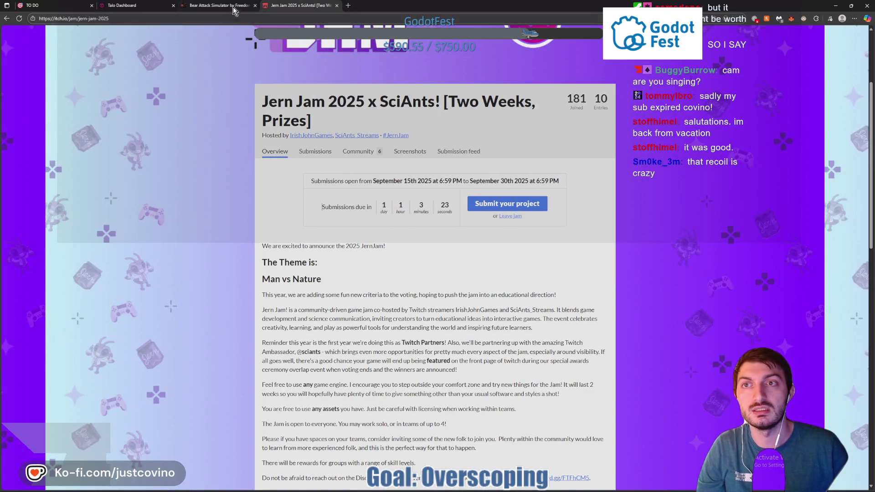
left_click(142, 6)
left_click(216, 6)
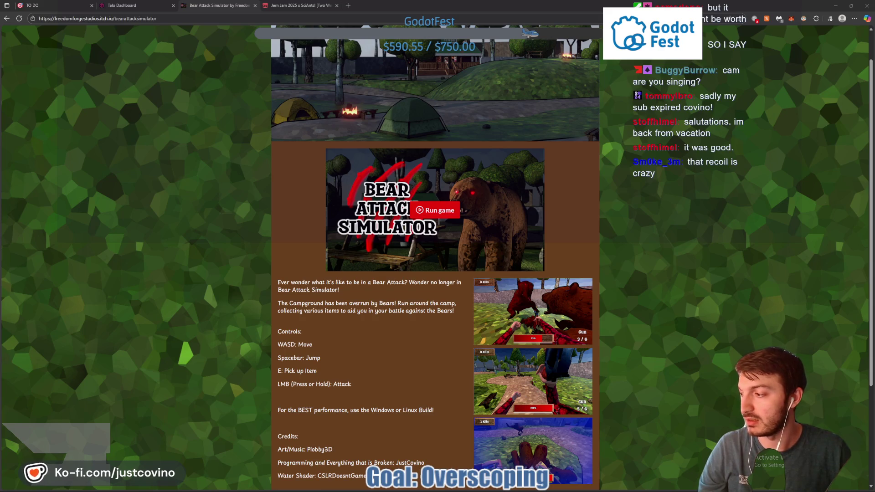
left_click(197, 17)
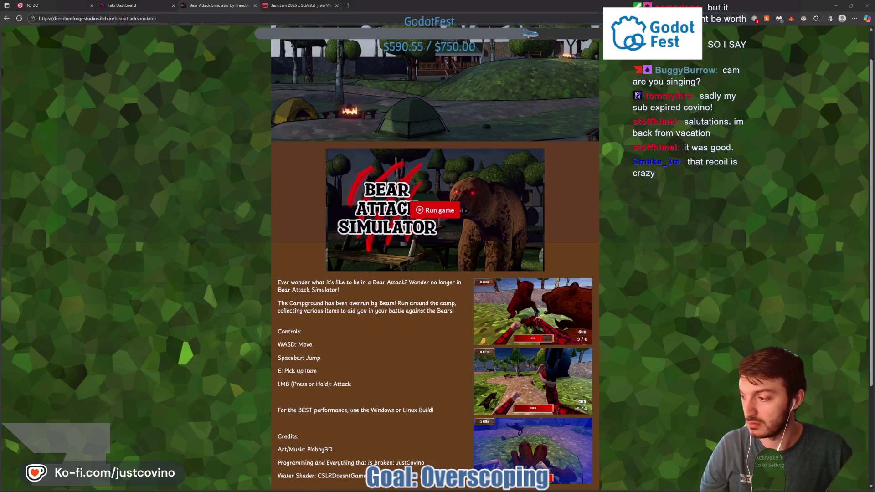